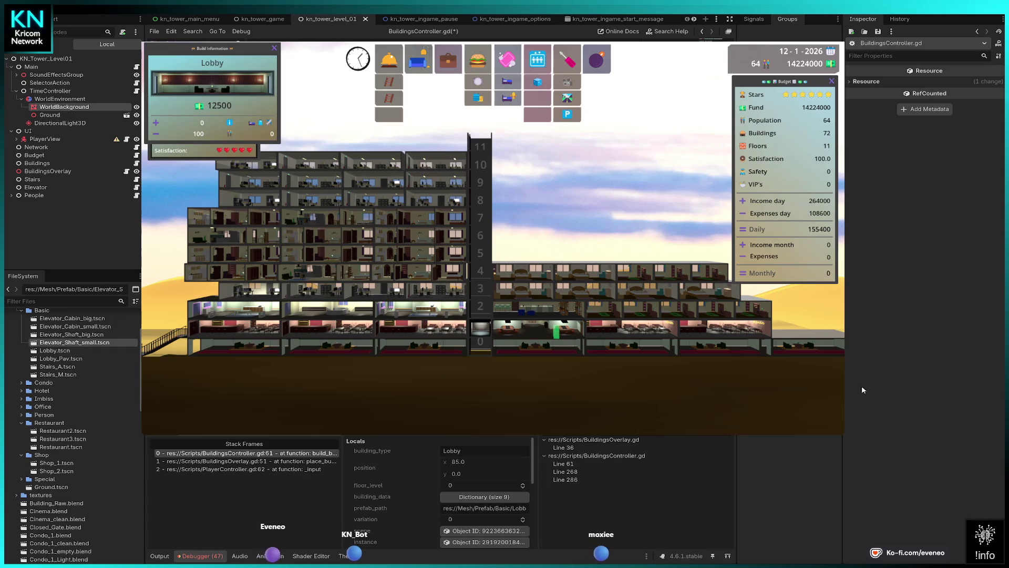
Resume from the breakpoint and build another Lobby just left of the tower.
key(F12)
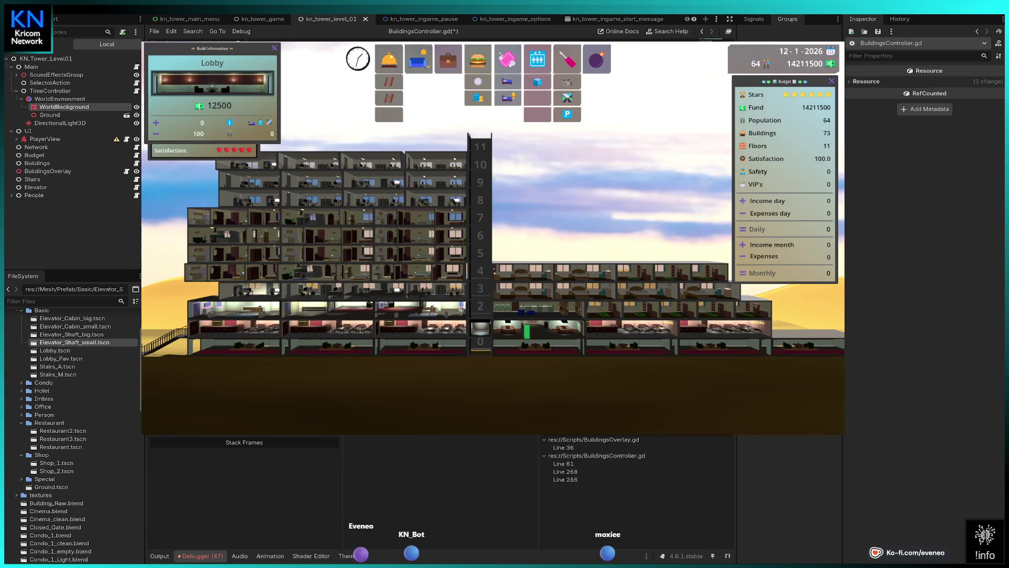
key(Left)
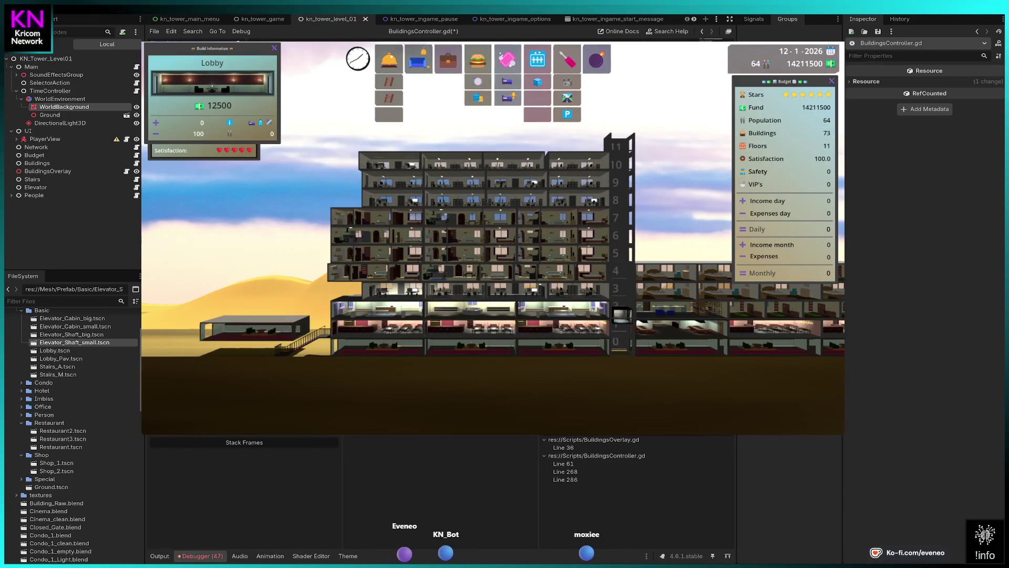
scroll(494, 237, up, 2)
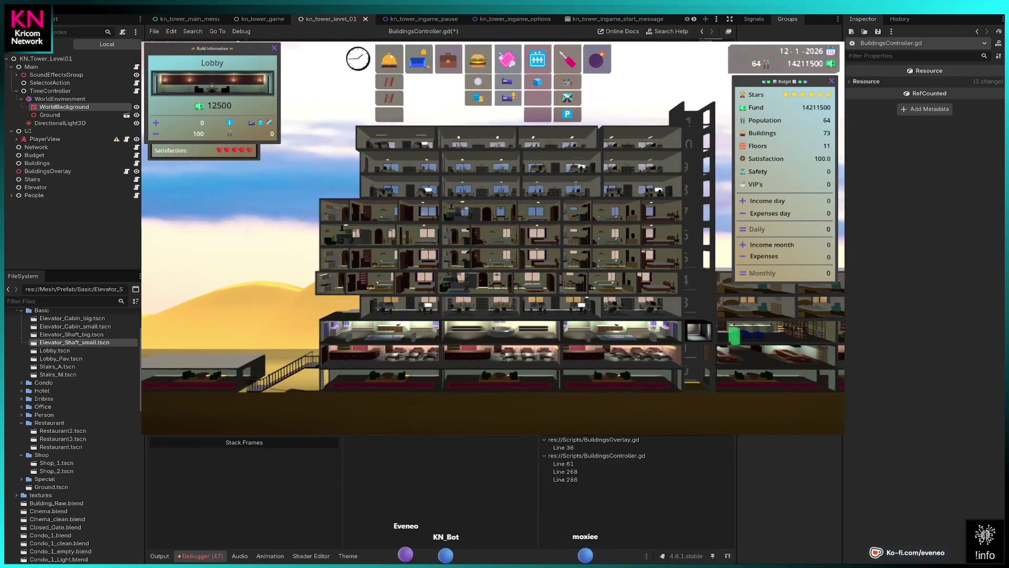
key(Left)
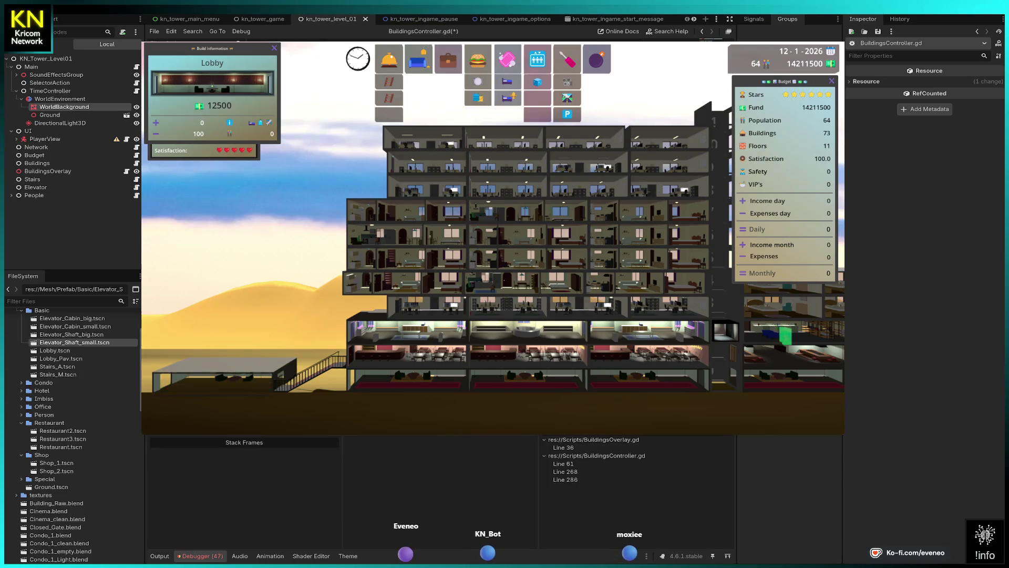
key(Return)
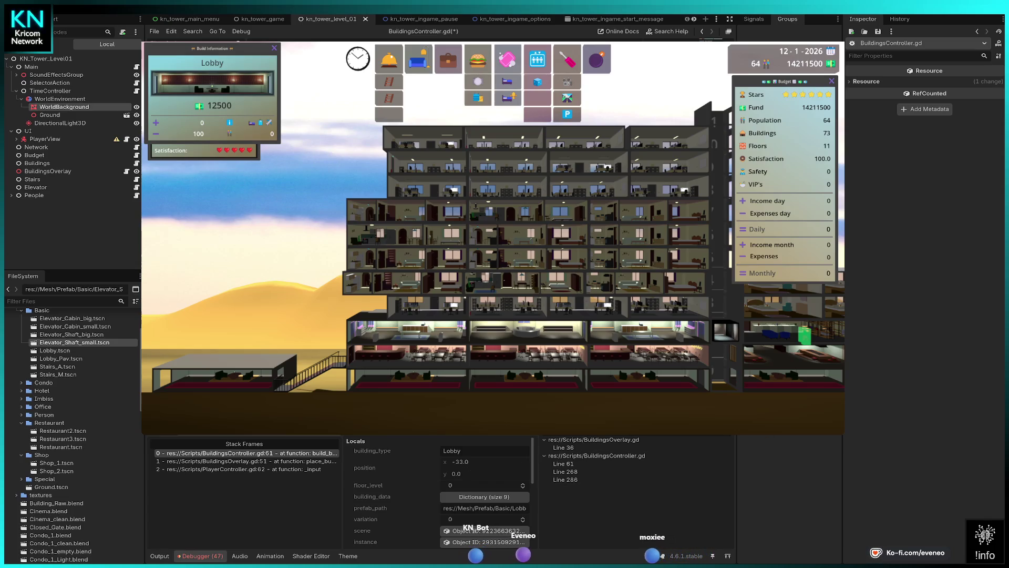
key(F12)
Pan along the ground and place one more Lobby at the far left.
key(Left)
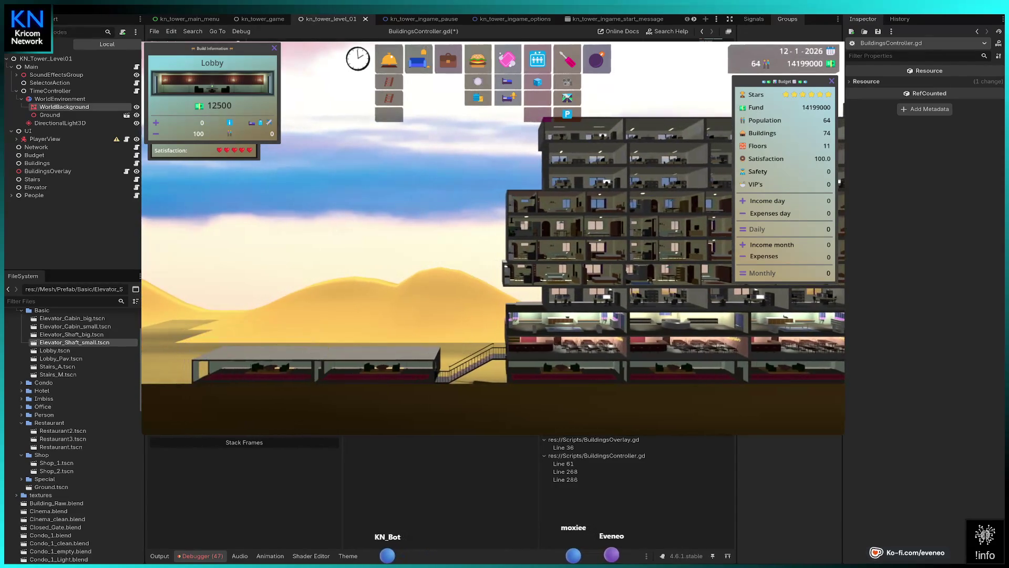
scroll(493, 235, down, 3)
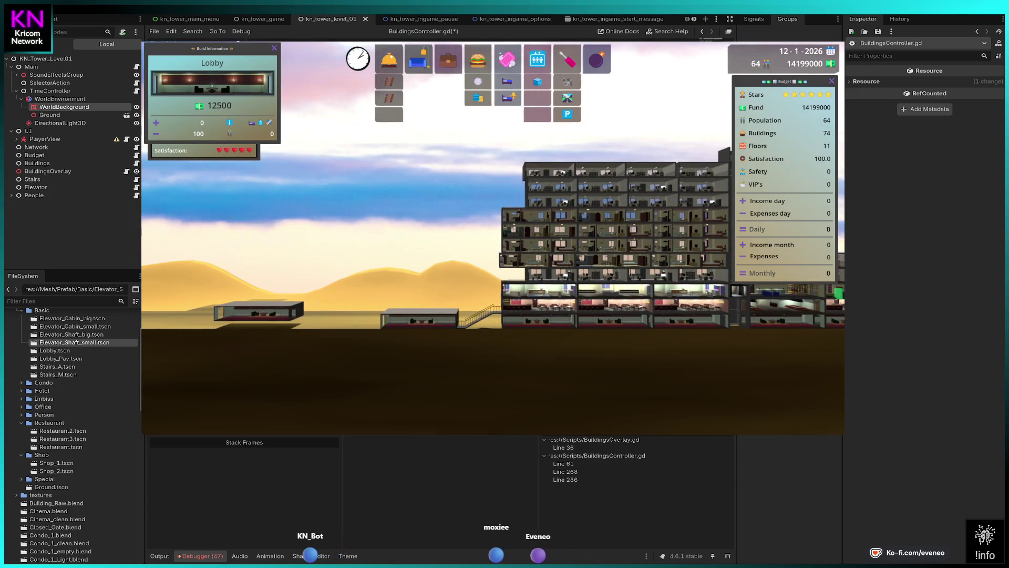
key(Right)
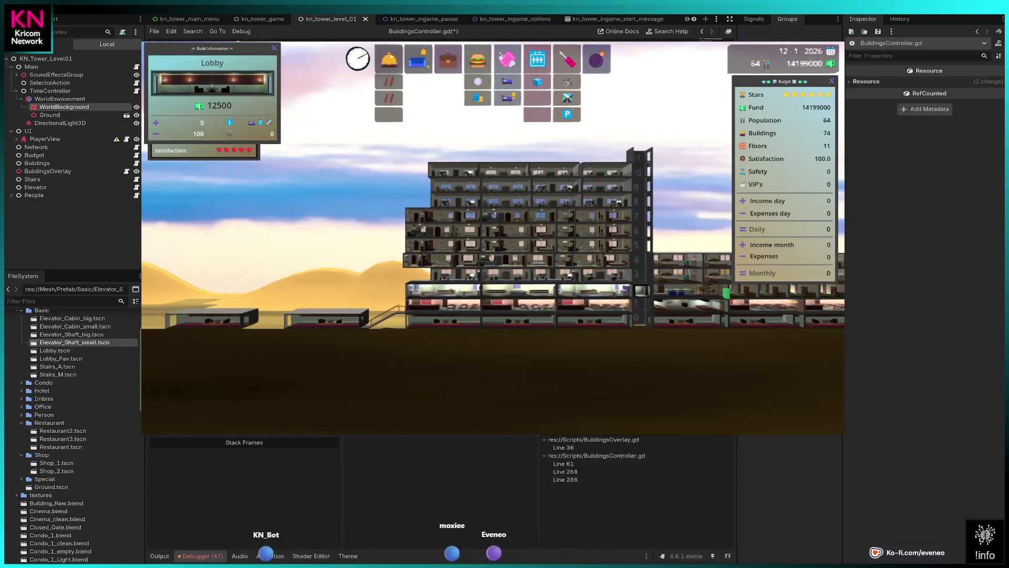
key(Right)
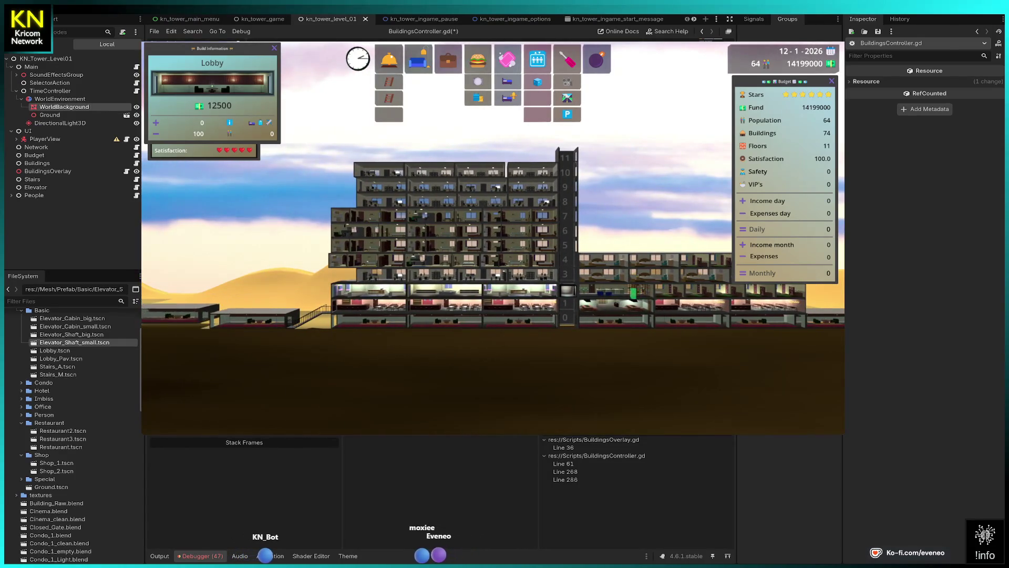
click(237, 320)
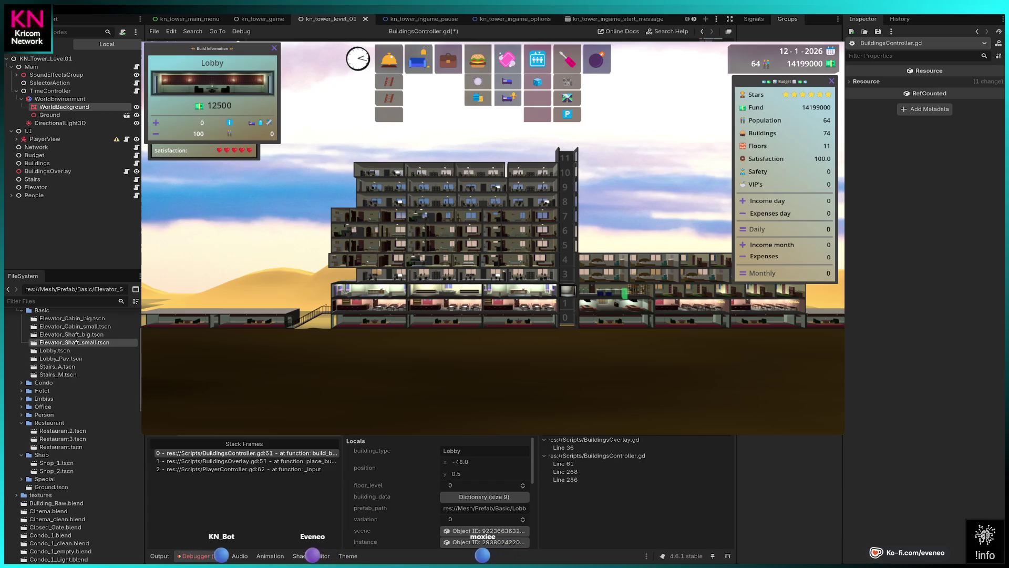
key(Return)
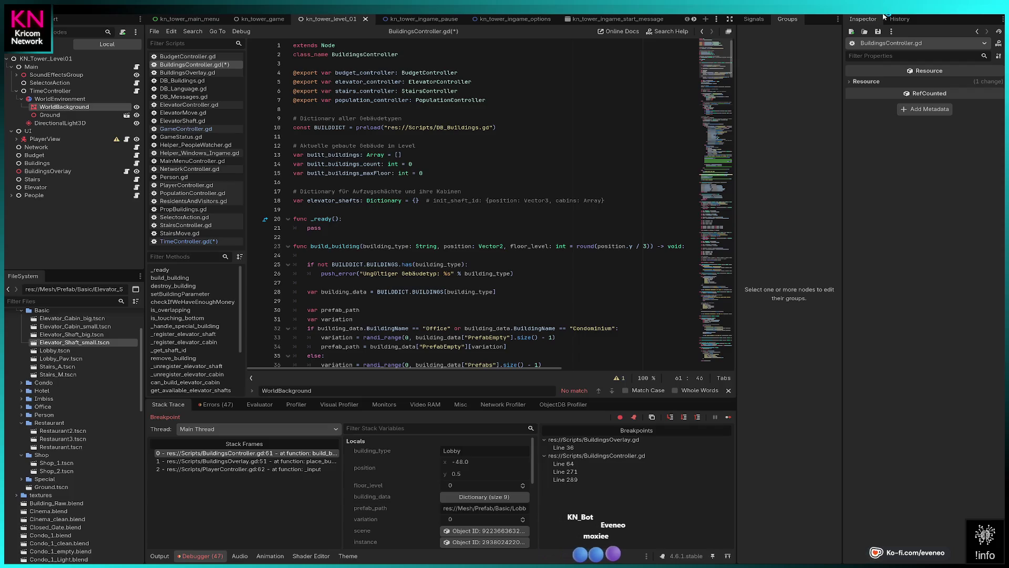
Save the script edits and rerun the project with F5.
key(F5)
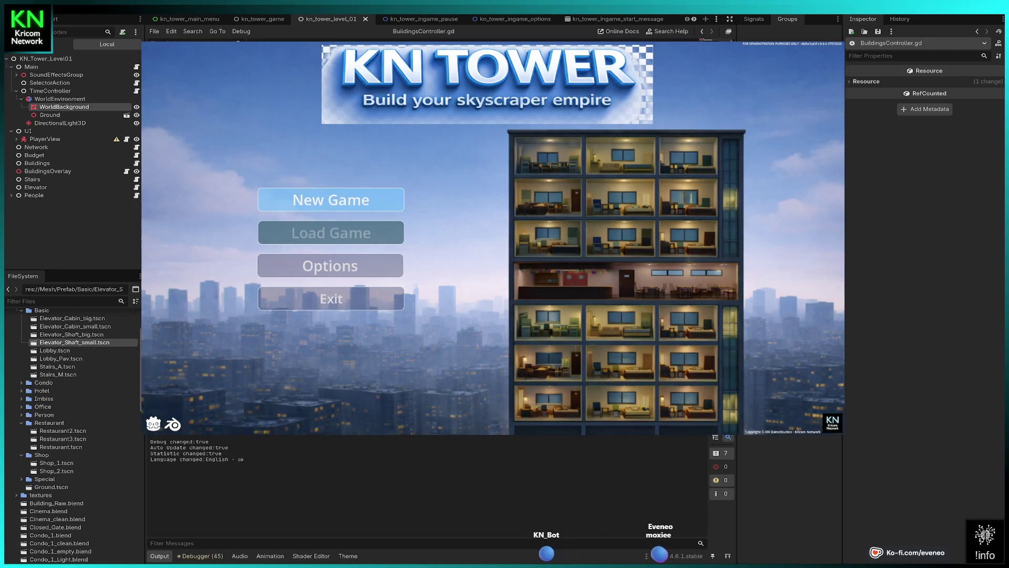
Start a New Game and build the first Lobby on the ground, resuming past the breakpoint.
click(330, 199)
click(505, 307)
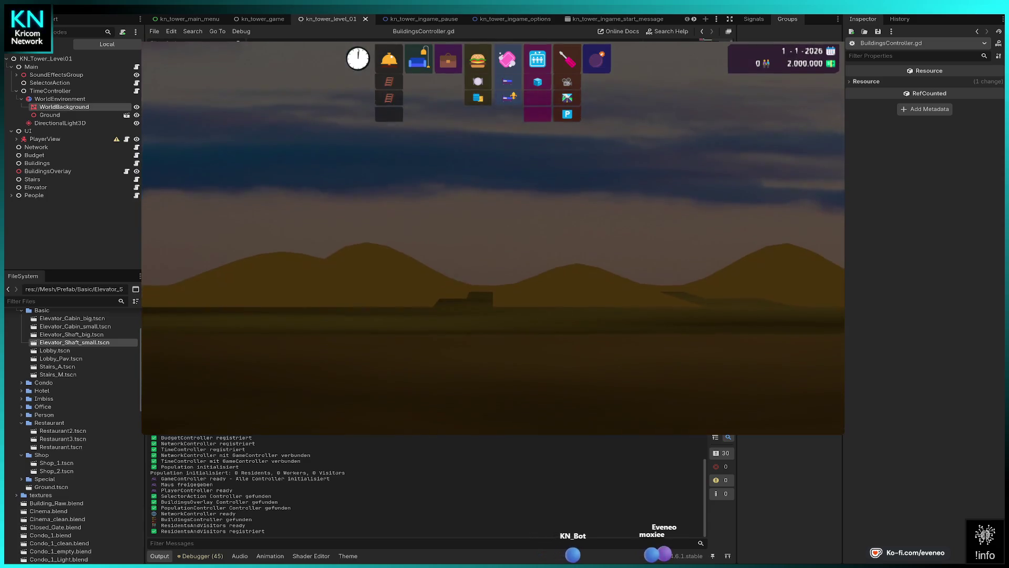
click(389, 59)
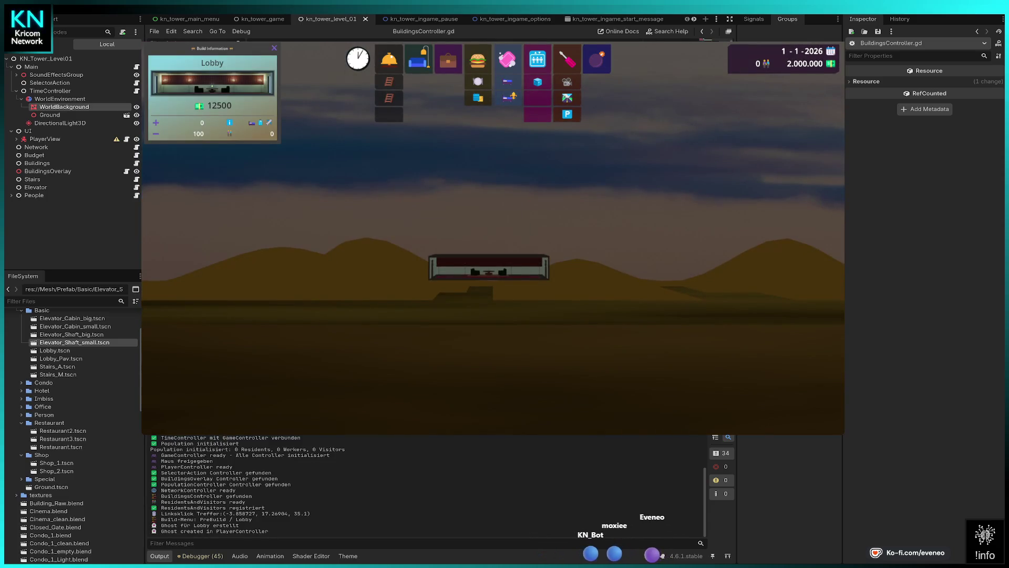
click(484, 310)
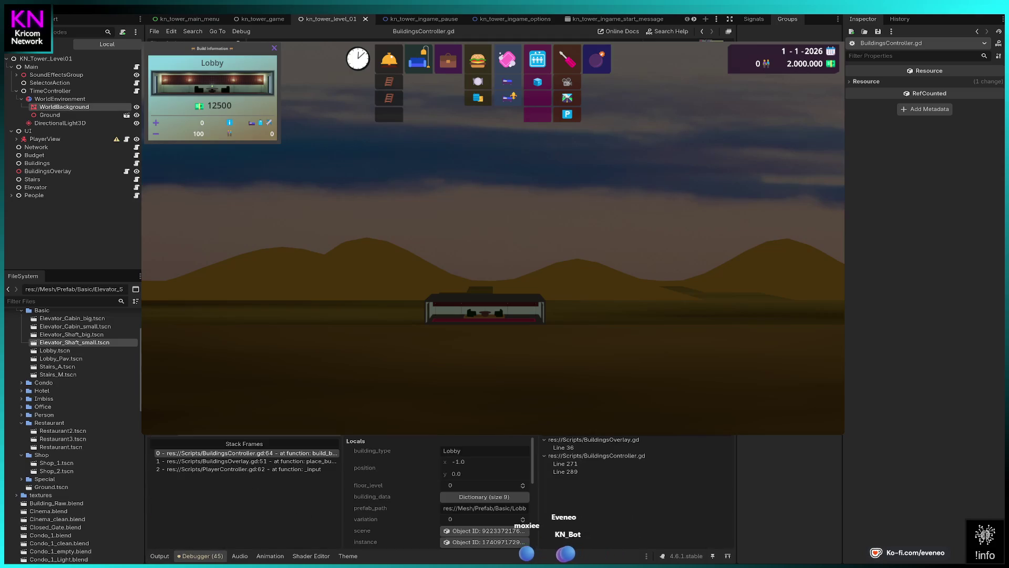
key(F12)
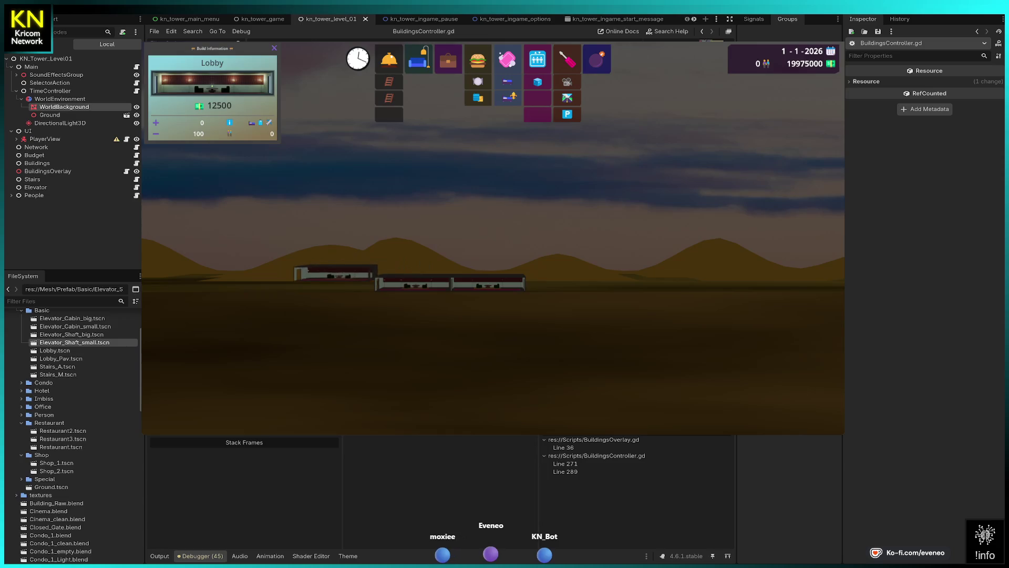
Extend the lobby row with more Lobbies to the left and right, then stop placing.
click(338, 283)
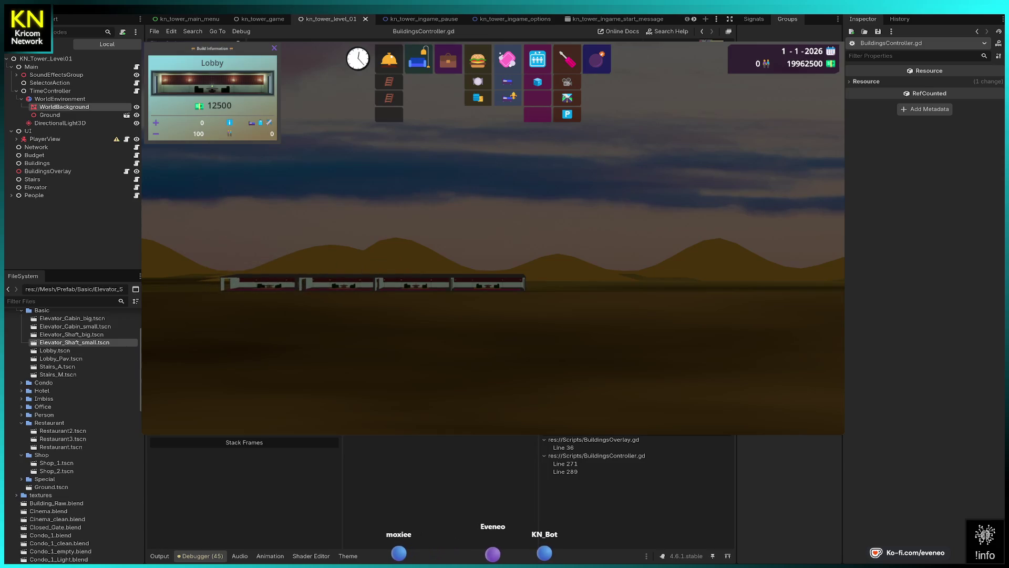
click(262, 283)
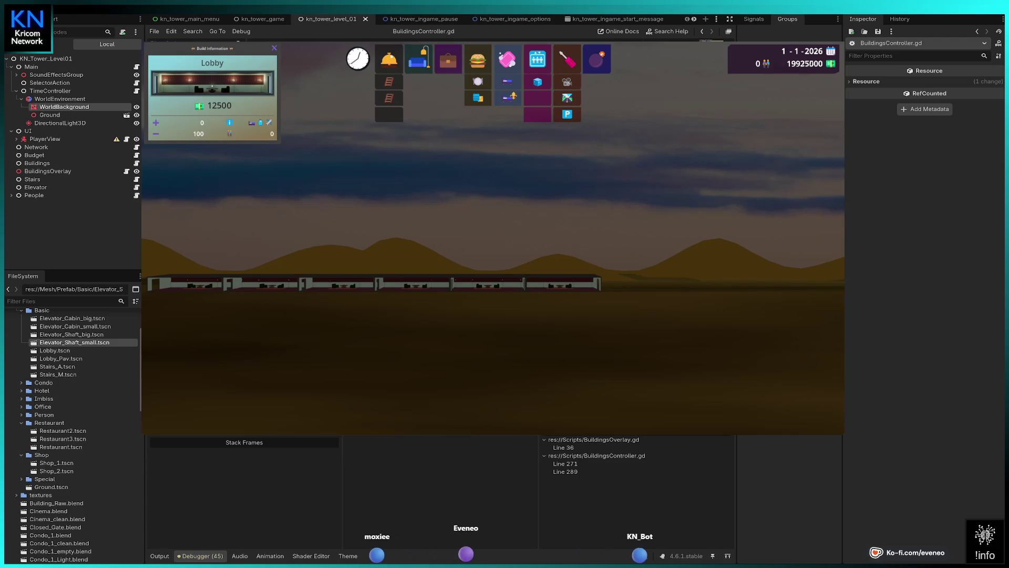
click(637, 284)
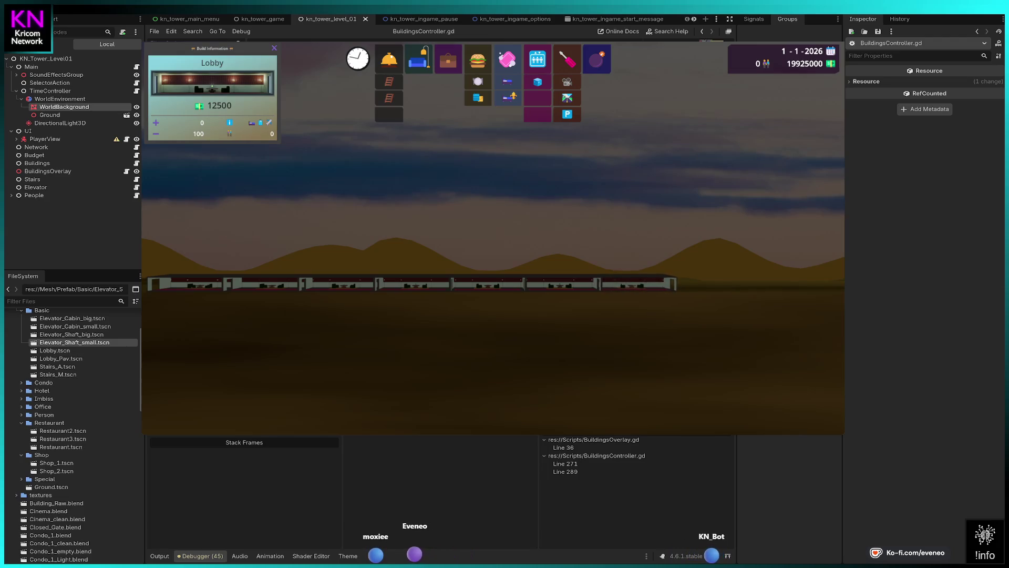
click(693, 263)
click(715, 284)
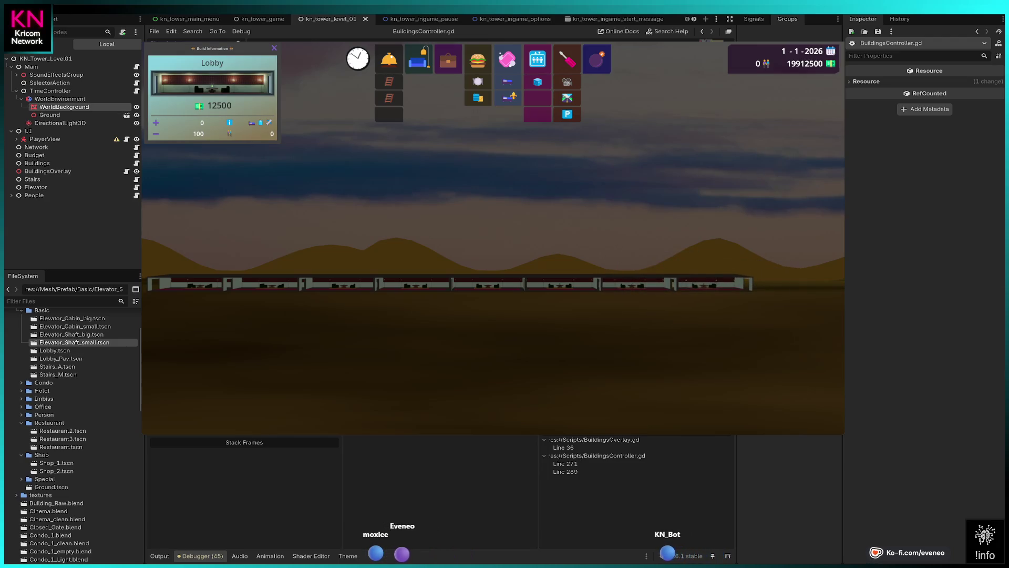
click(791, 284)
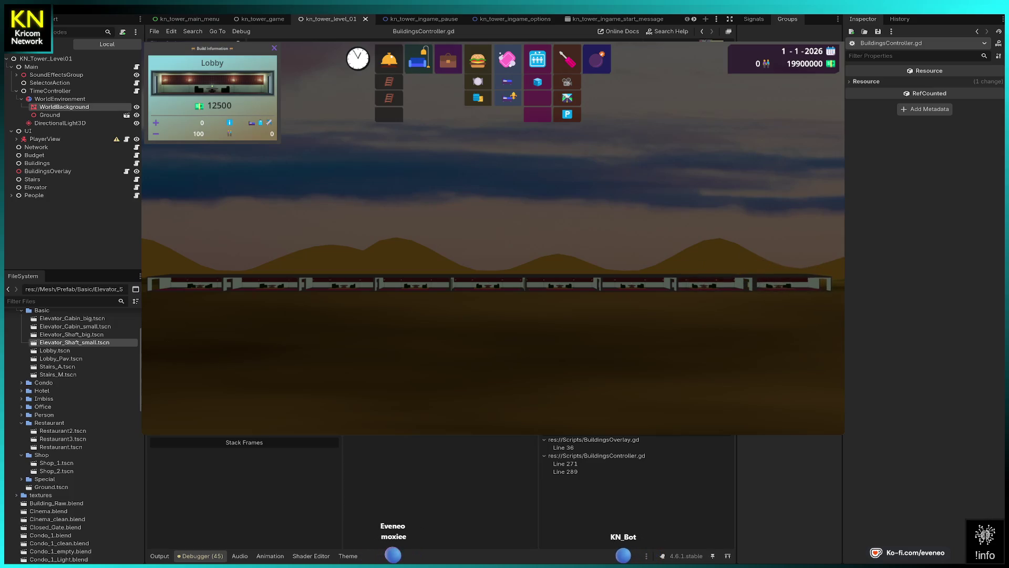
click(792, 284)
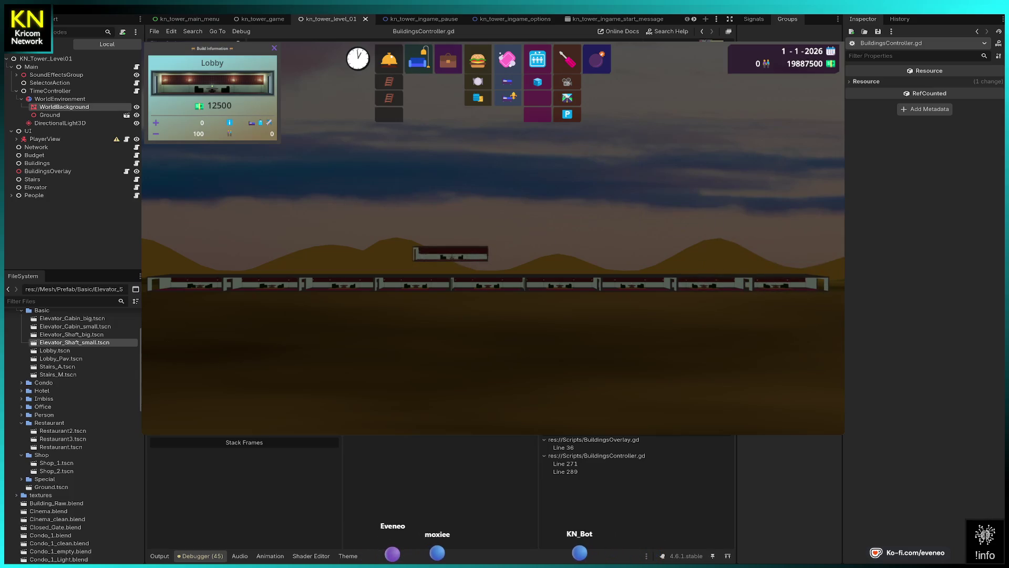
right_click(450, 253)
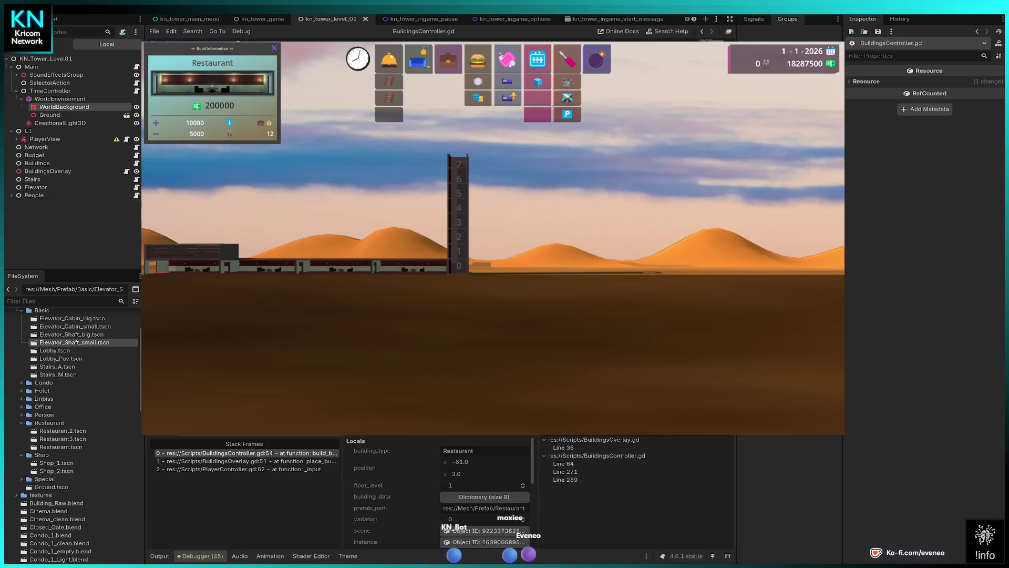
Resume through the breakpoints so the floor 1 Restaurants finish building.
key(F12)
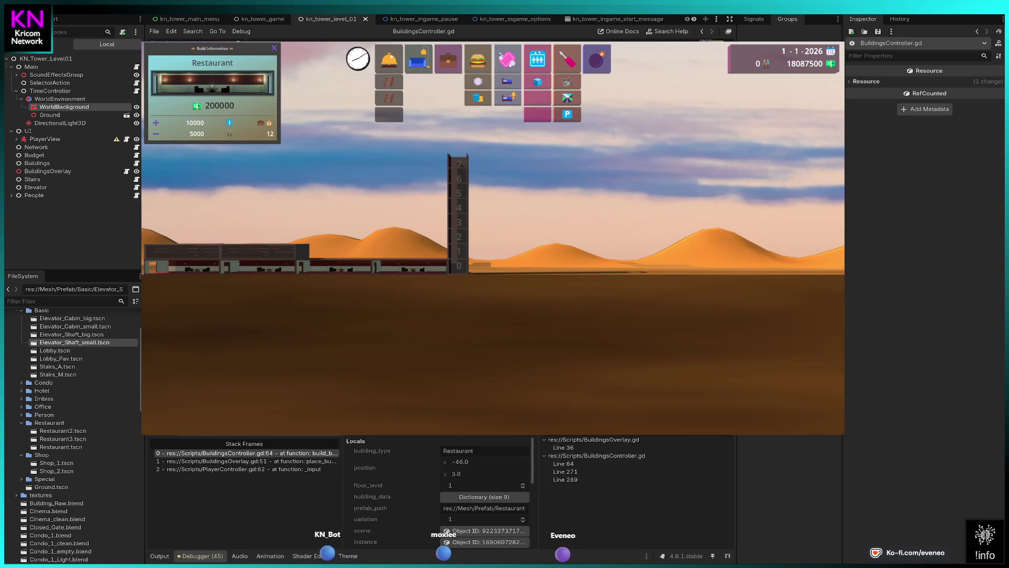
key(F12)
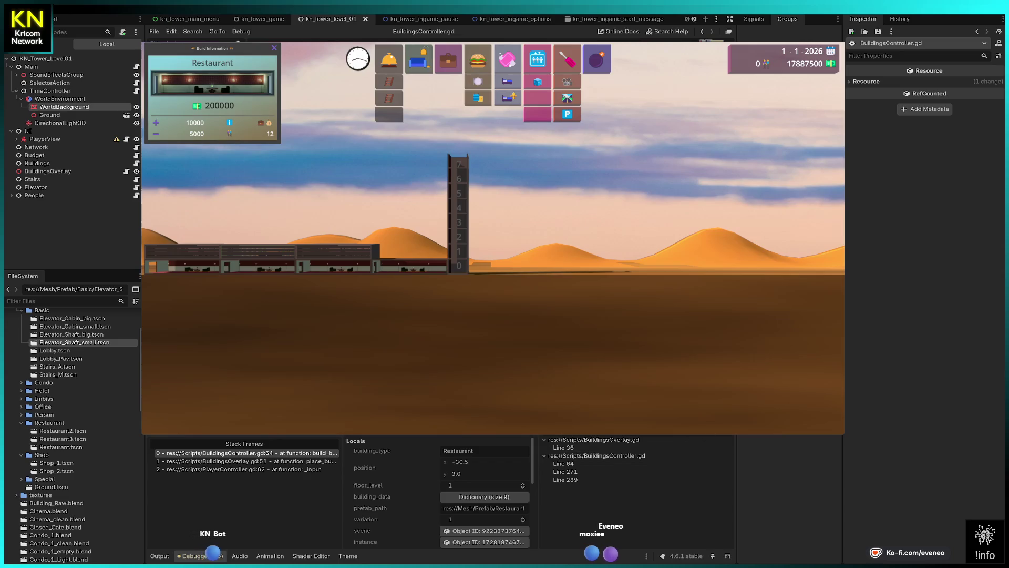
key(F12)
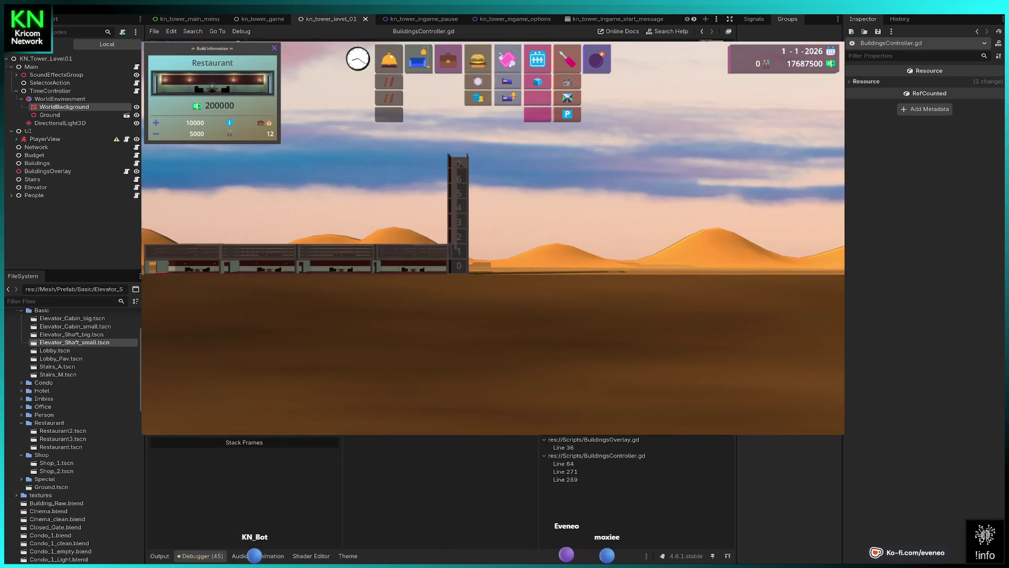
key(F12)
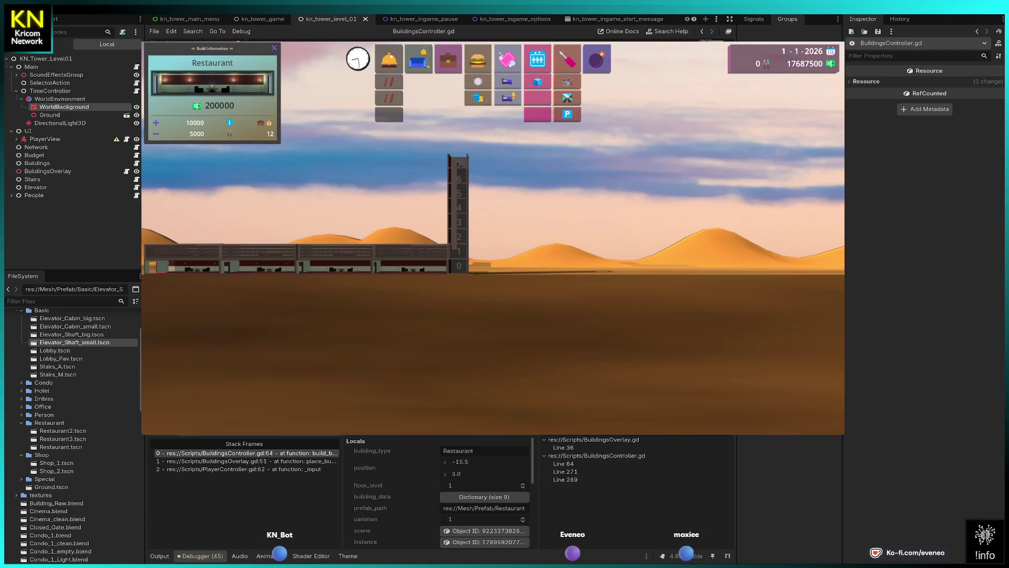
key(F12)
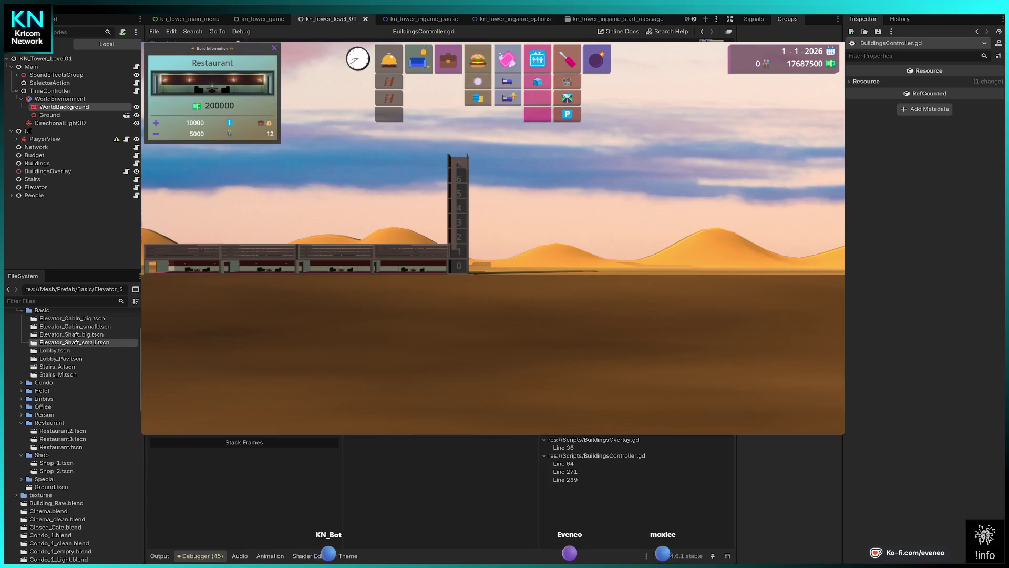
Expand PlayerView and MenuSelector_Imbiss in the remote scene tree, then stop and relaunch the game.
scroll(284, 239, up, 2)
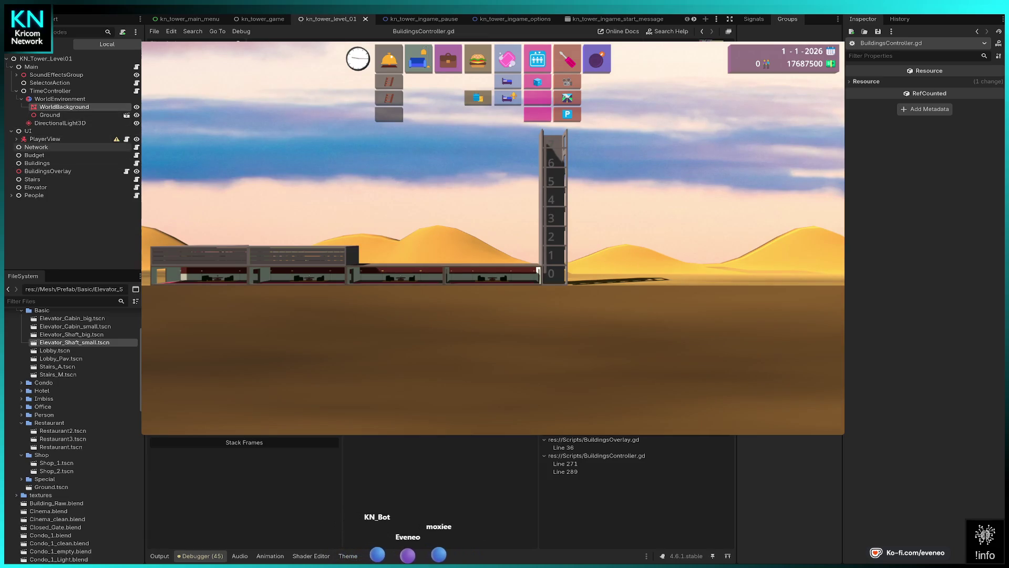
click(16, 139)
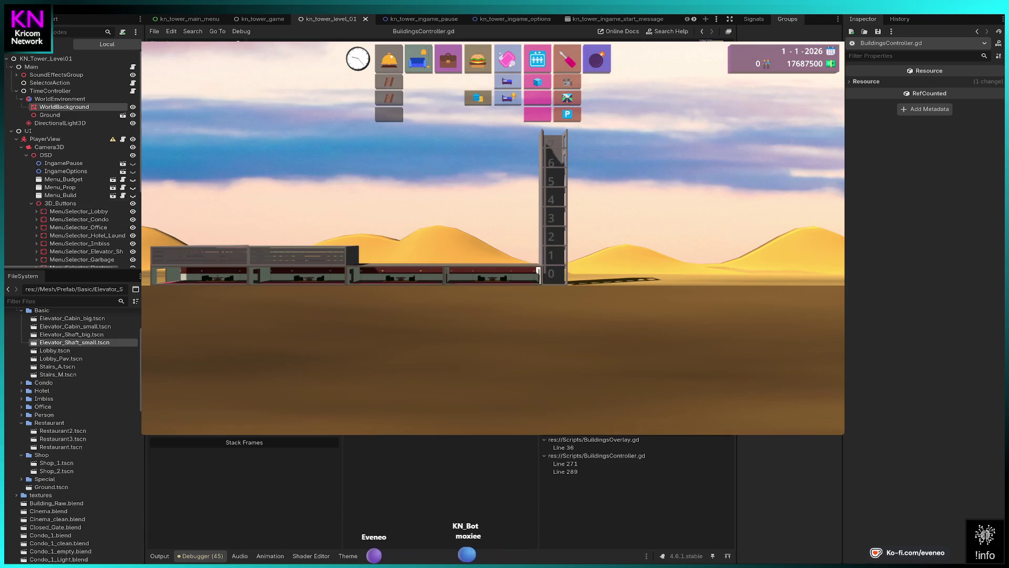
scroll(79, 220, down, 3)
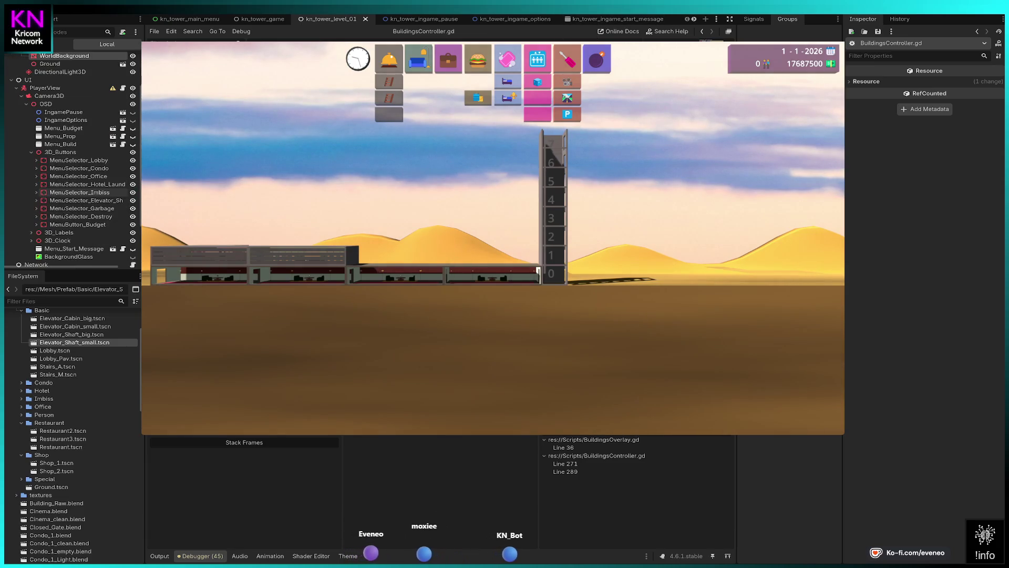
click(36, 193)
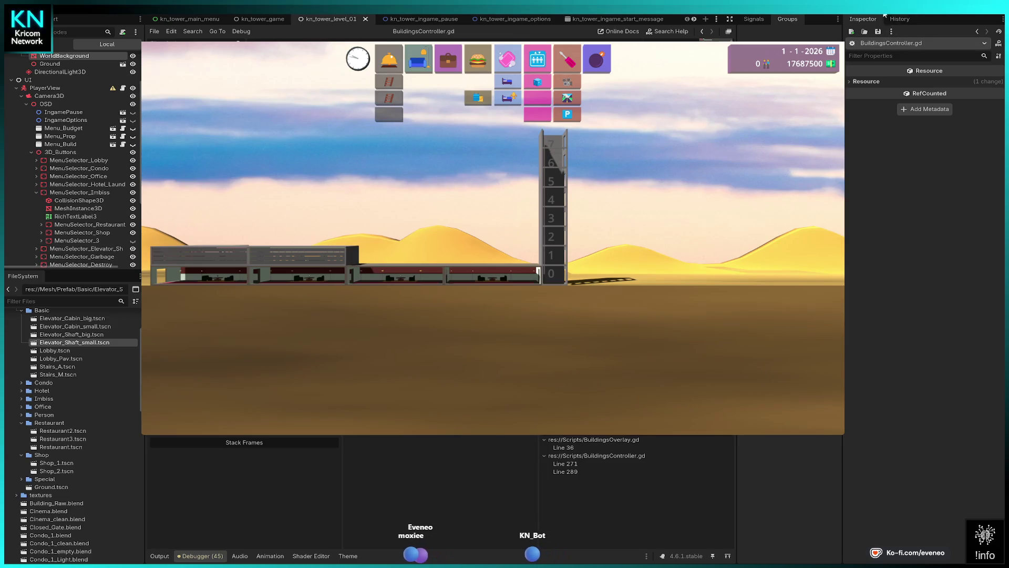
key(F8)
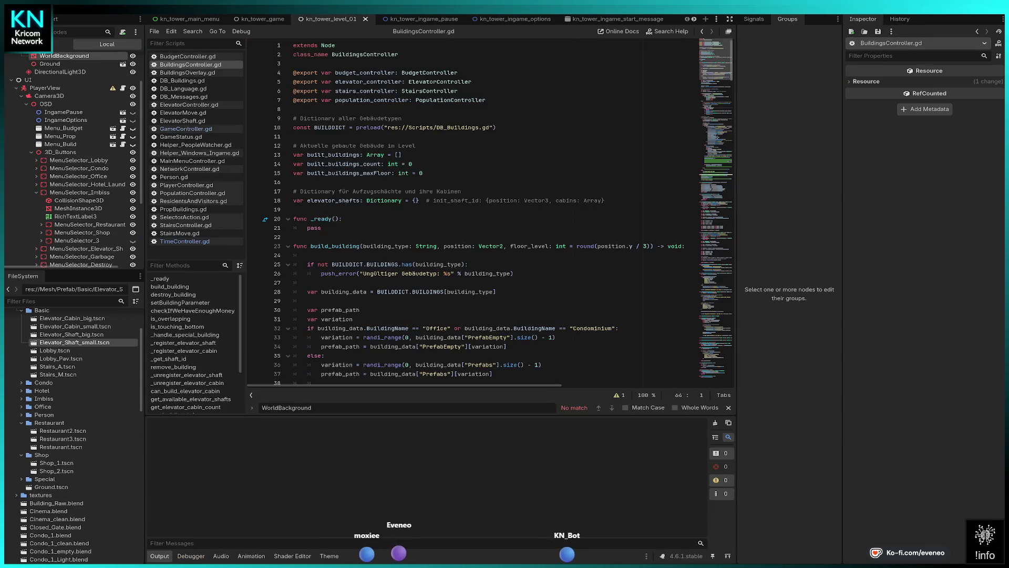
key(F5)
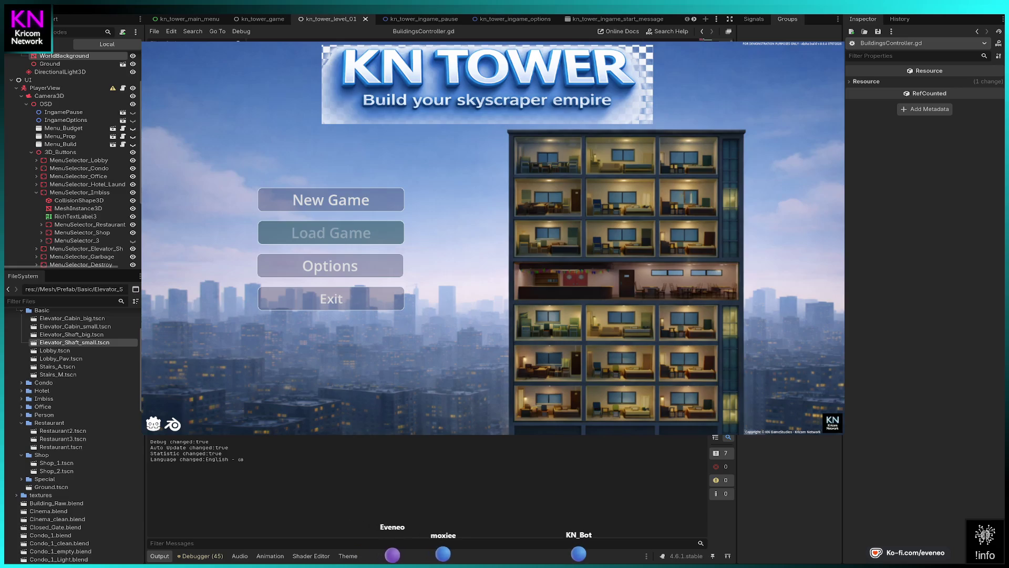
Start a new game and place two Restaurants on floor 1, resuming past each breakpoint.
key(Return)
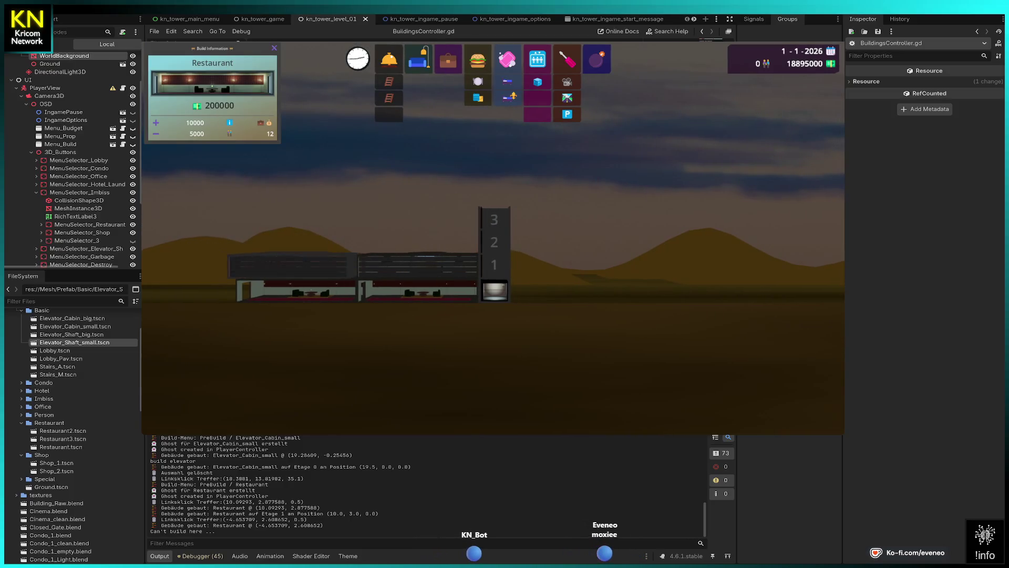
click(297, 279)
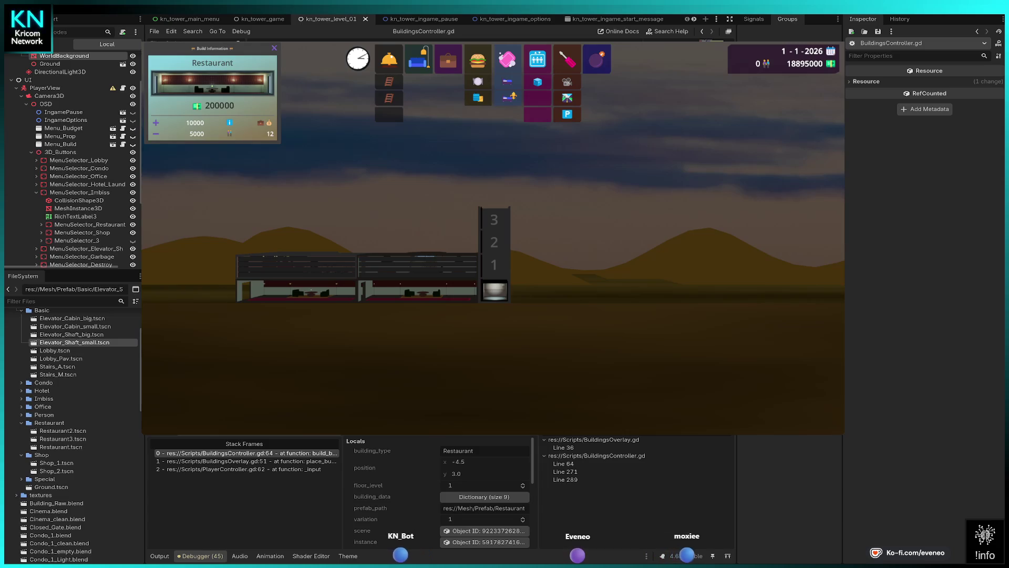
key(F12)
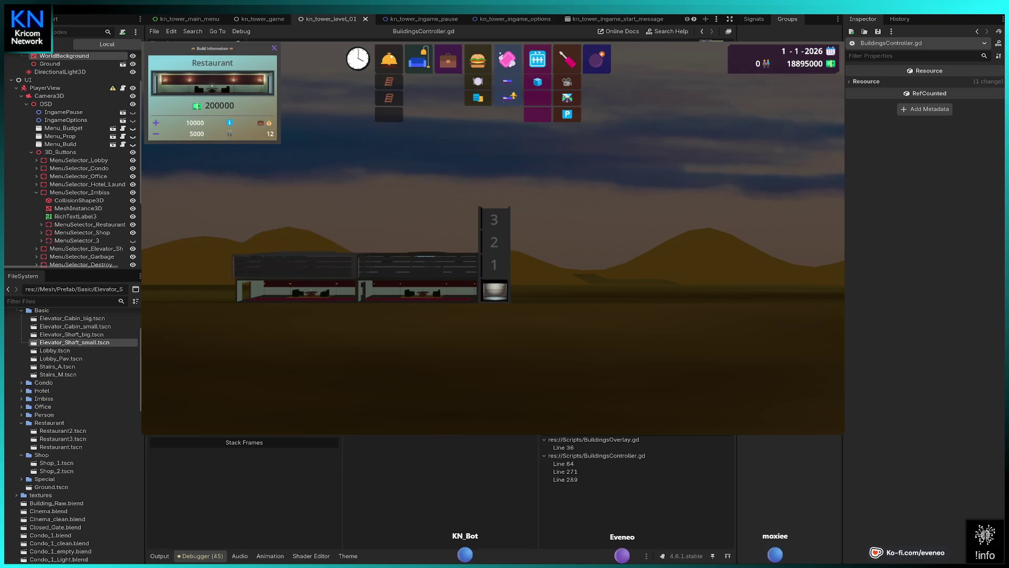
click(297, 266)
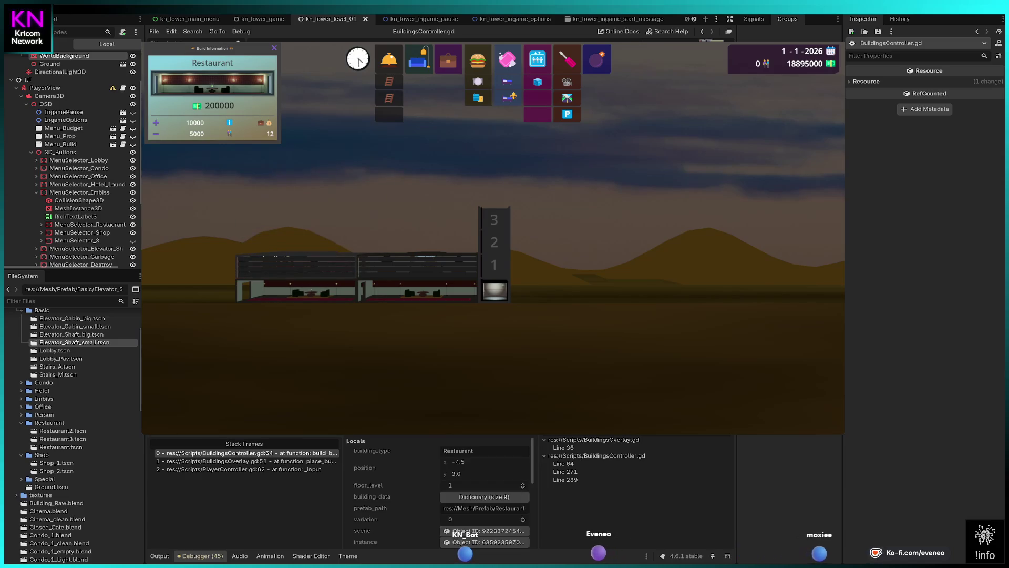
key(F12)
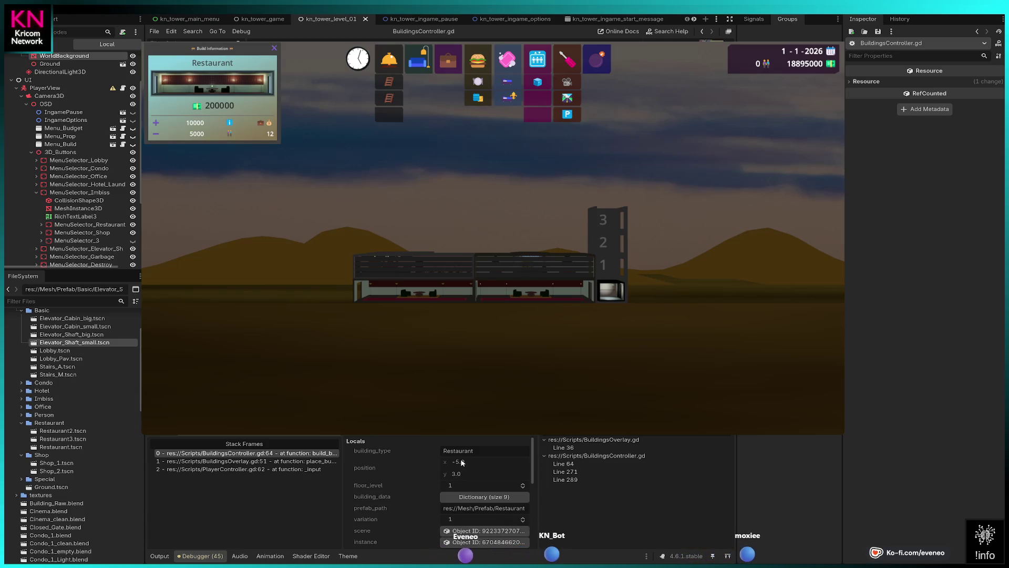
Inspect the BuildingsController's live Members (Built Buildings Count 8, Max Floor 3), then resume.
scroll(462, 464, down, 2)
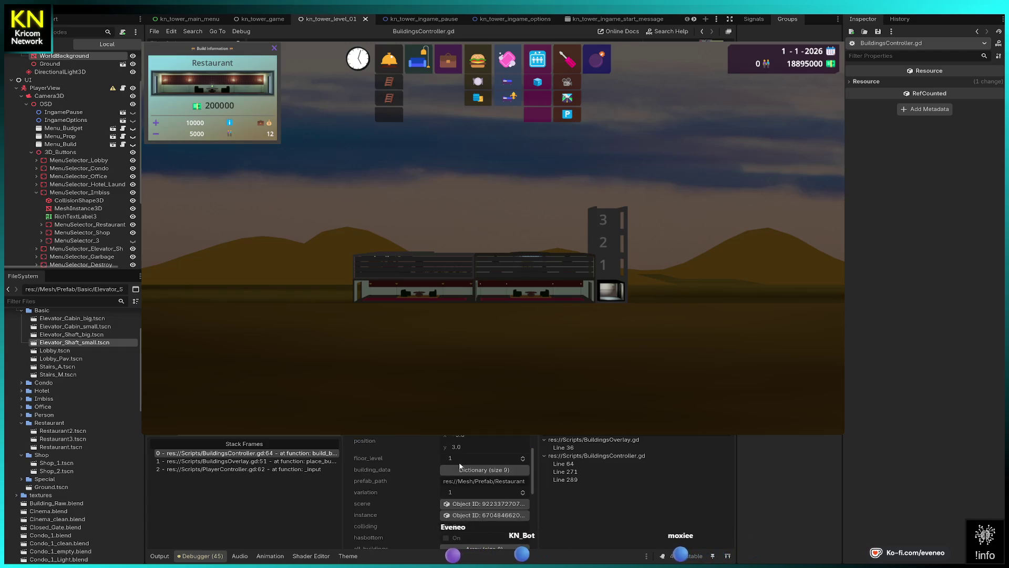
scroll(460, 466, down, 4)
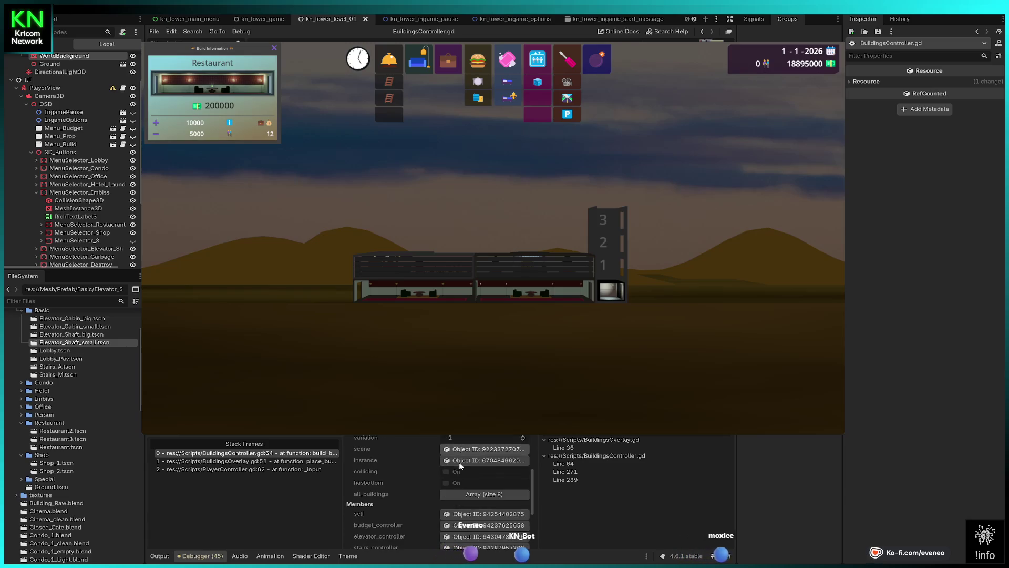
scroll(461, 466, down, 2)
scroll(460, 466, down, 4)
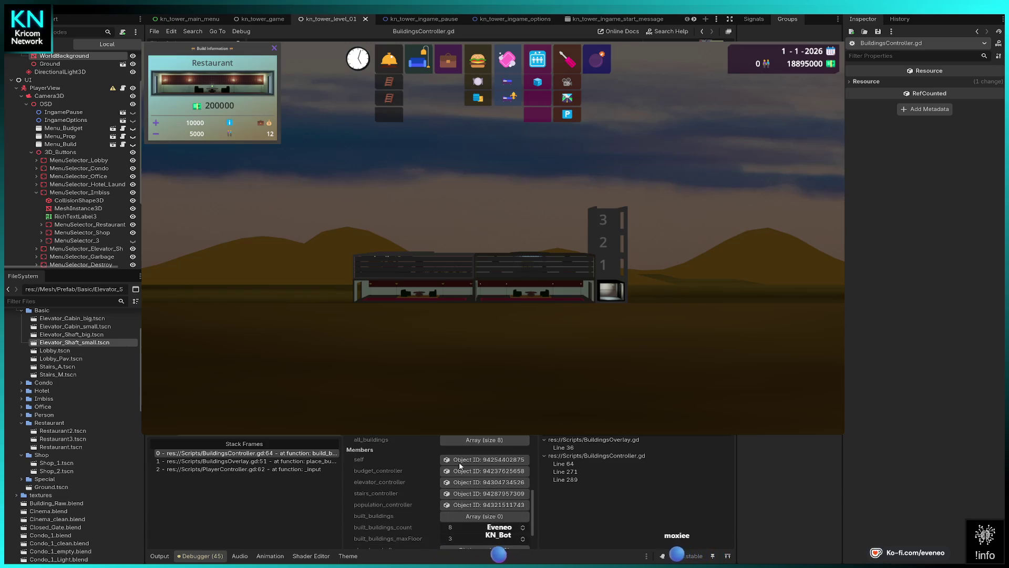
scroll(459, 466, up, 1)
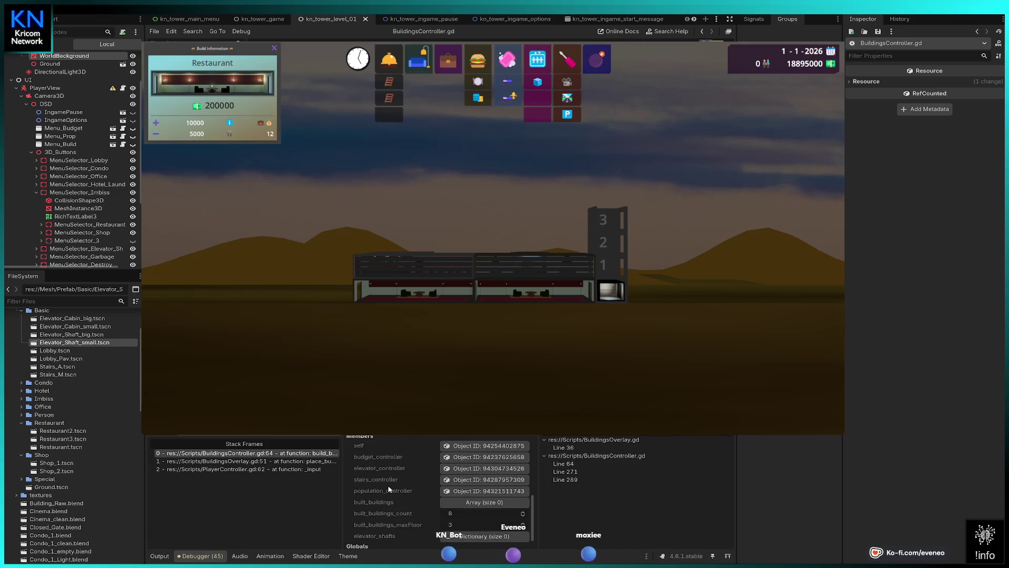
scroll(469, 513, up, 2)
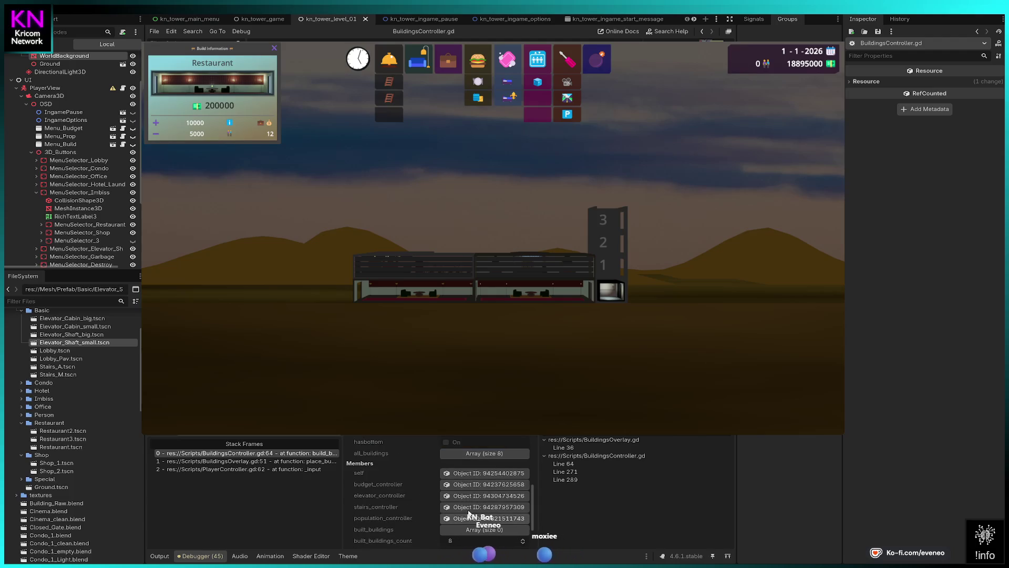
click(470, 473)
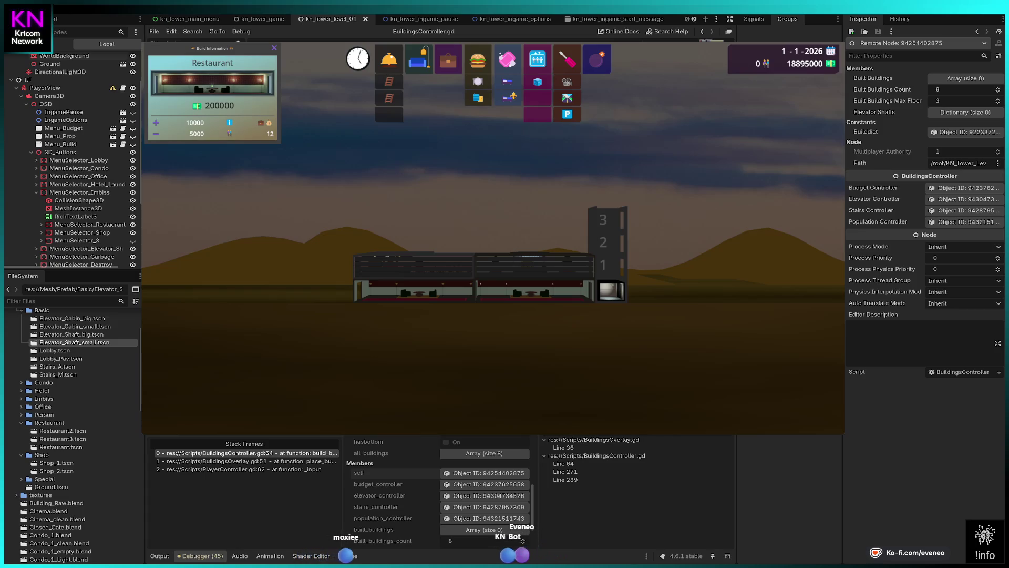
key(F12)
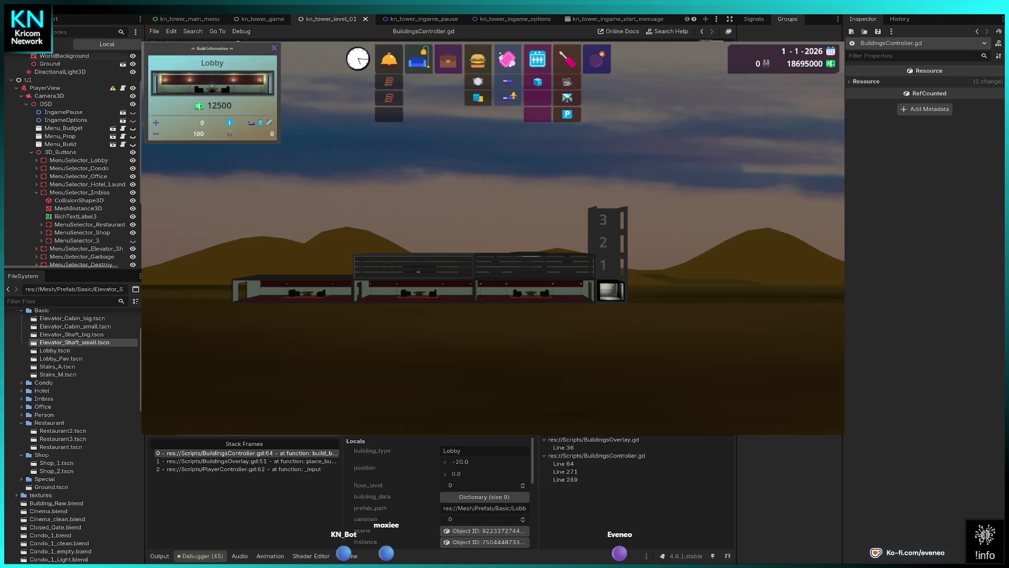
Let the Lobby finish building, then pan and place a Shop on floor 1 at the left.
key(F12)
key(Escape)
key(d)
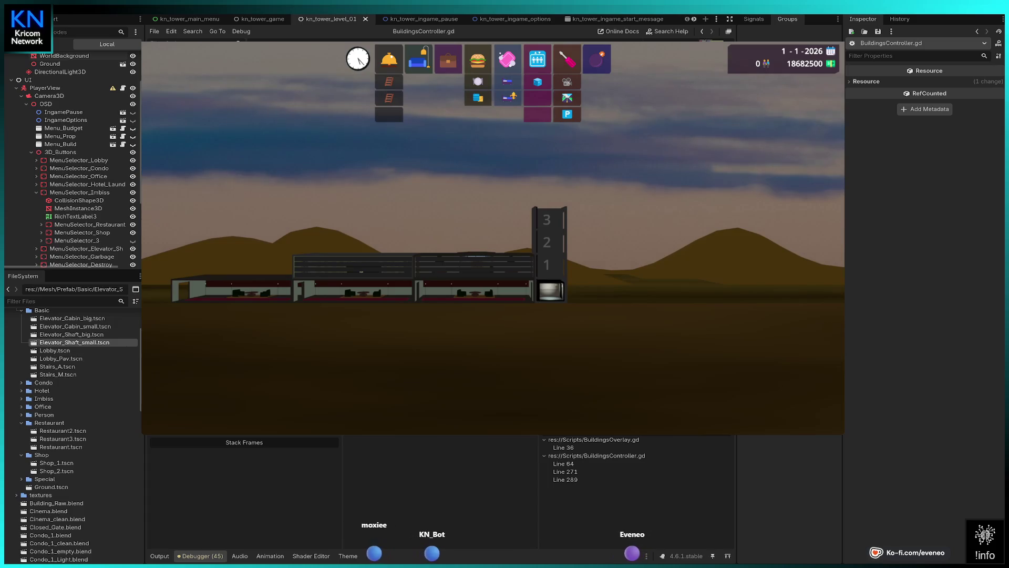
click(231, 266)
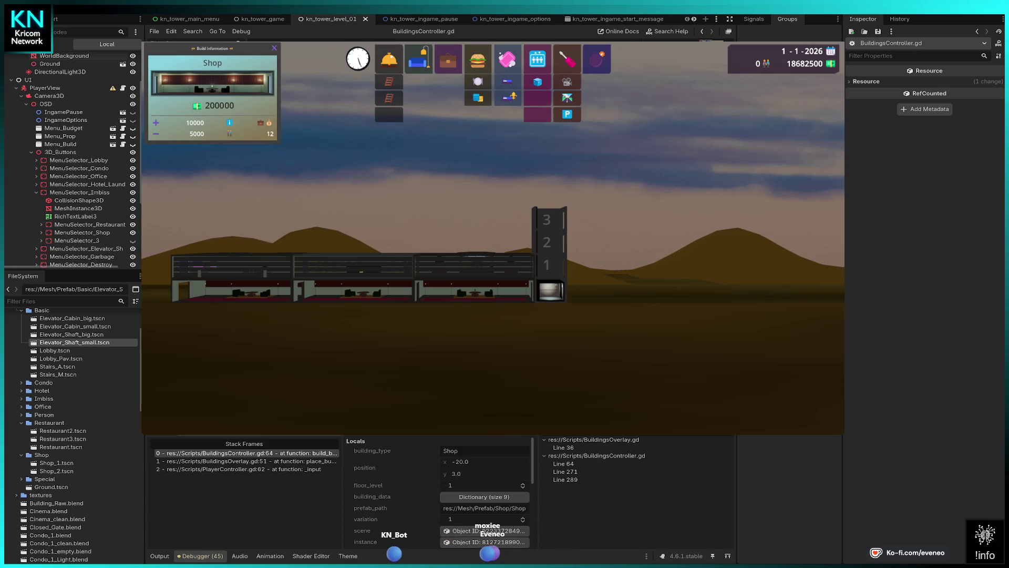
Let the Shop finish building, then stop the running game with F8.
key(F12)
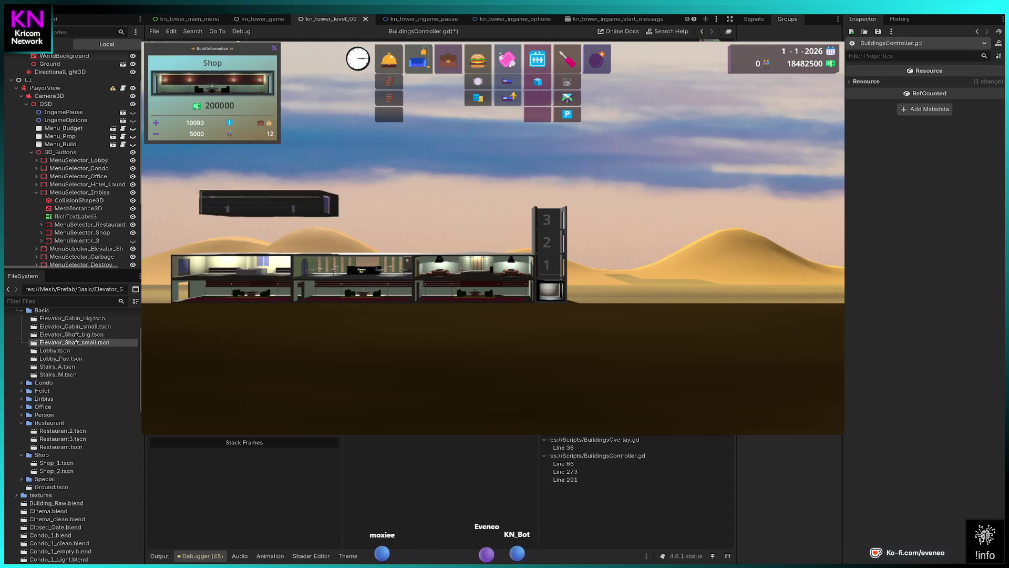
key(F8)
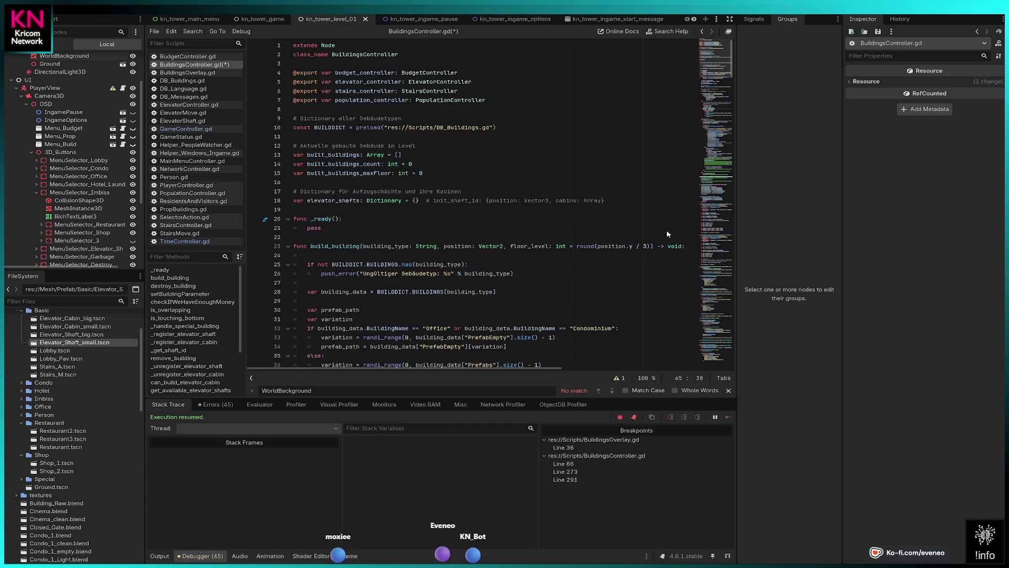
Run the project, start a New Game and place a Lobby on the ground at x 0.
key(F5)
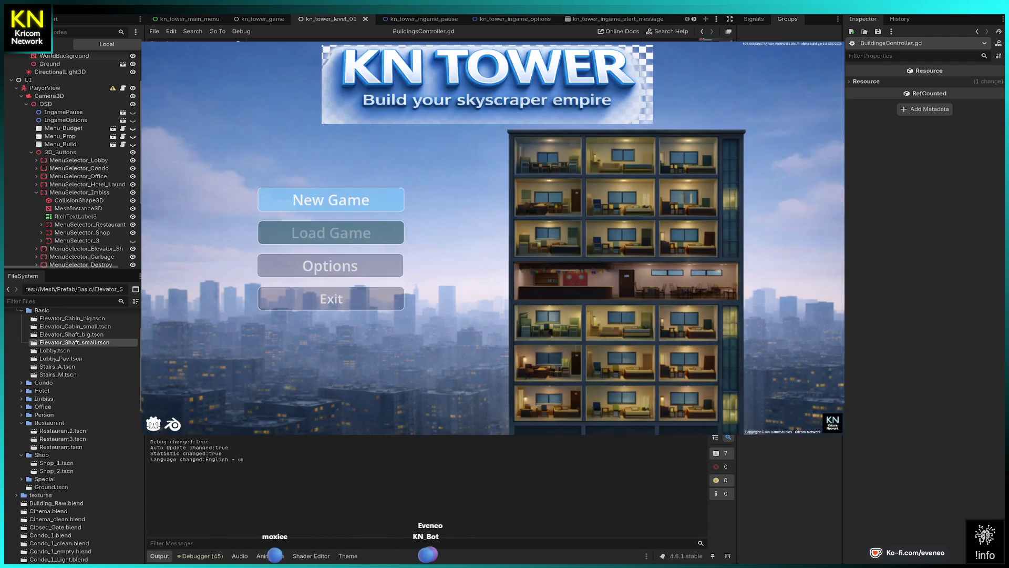
key(Return)
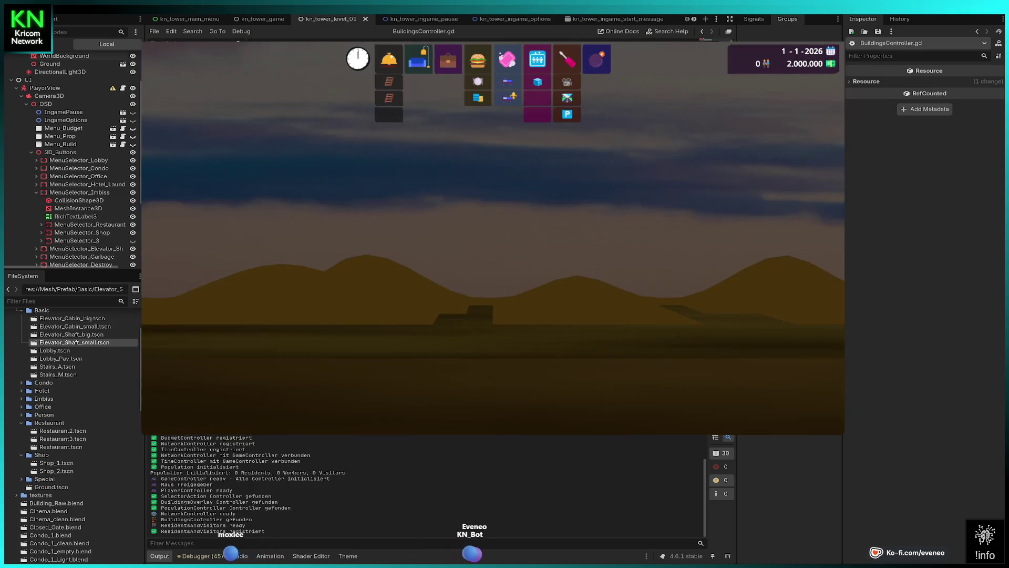
click(489, 344)
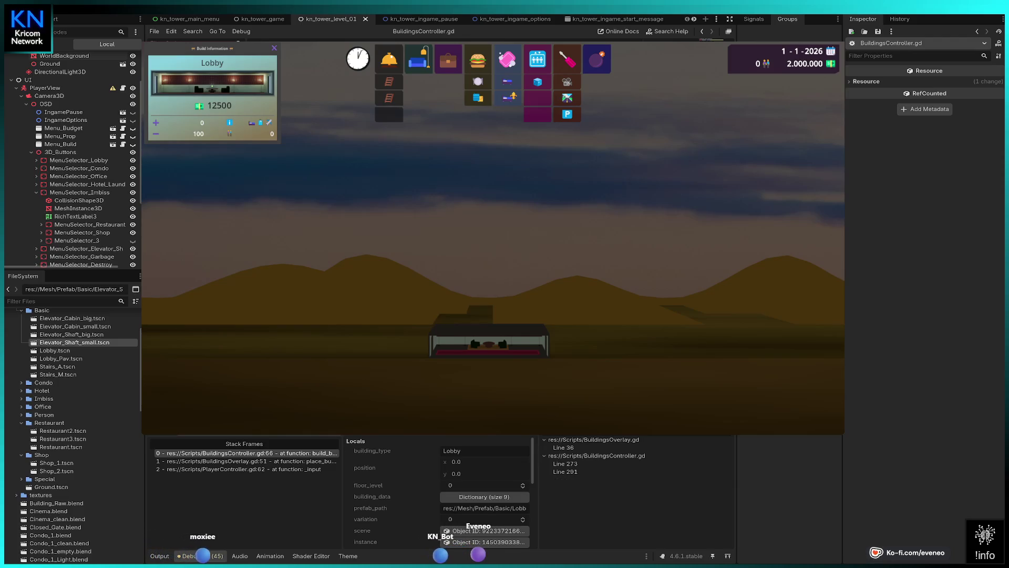
Resume the breakpoints to add a Lobby at the far left, then leave build mode.
key(F12)
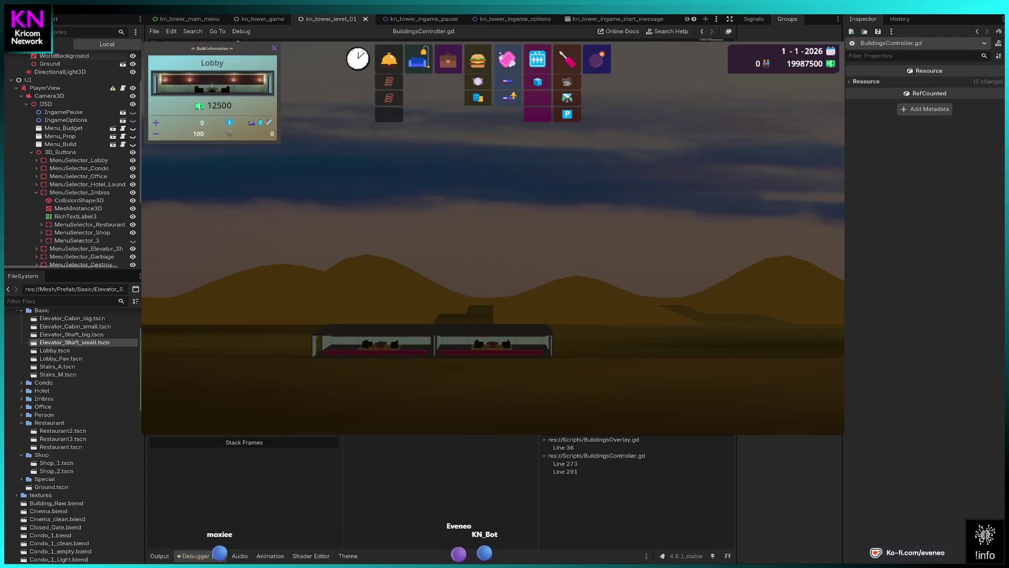
click(252, 344)
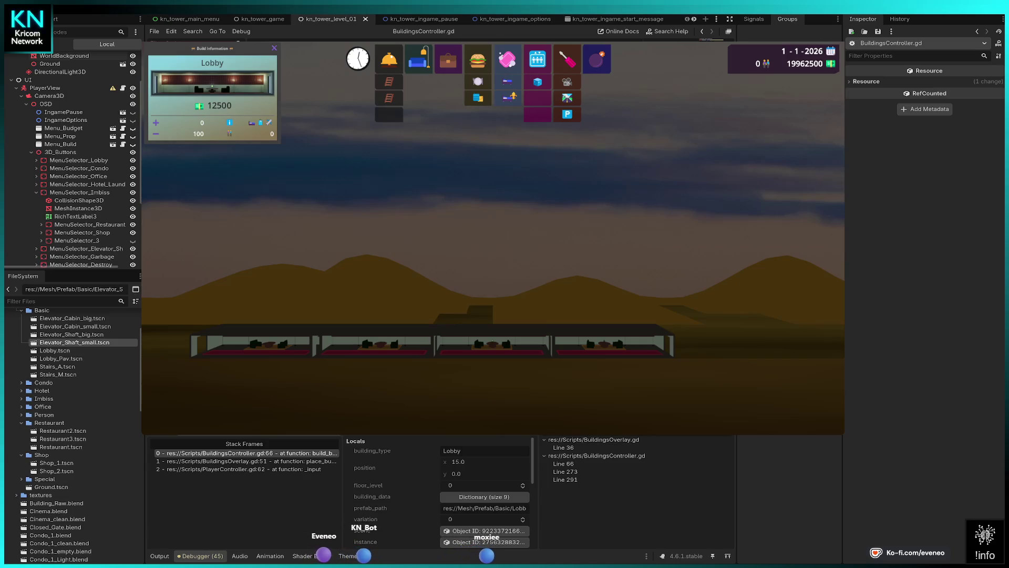
key(F12)
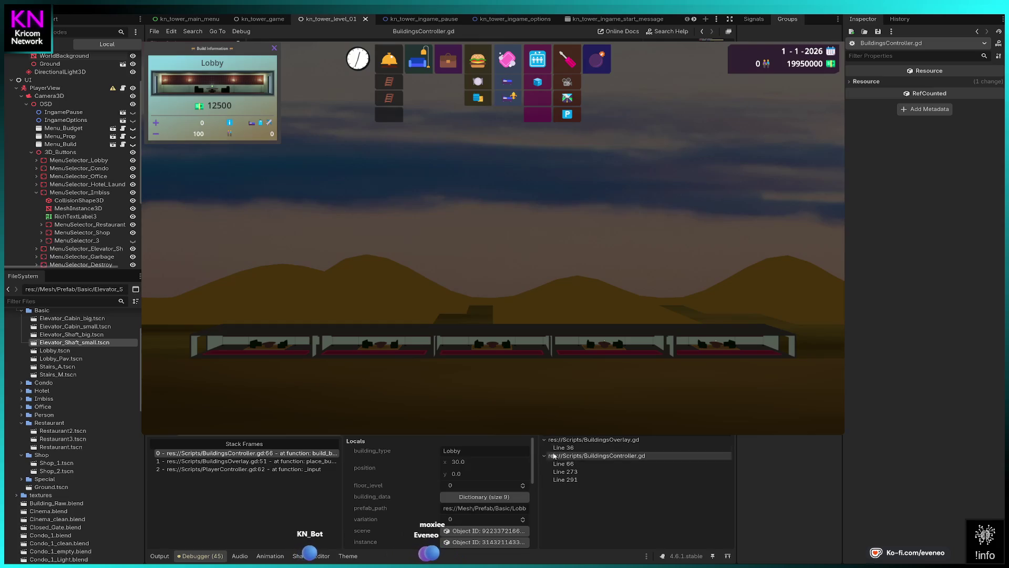
key(F12)
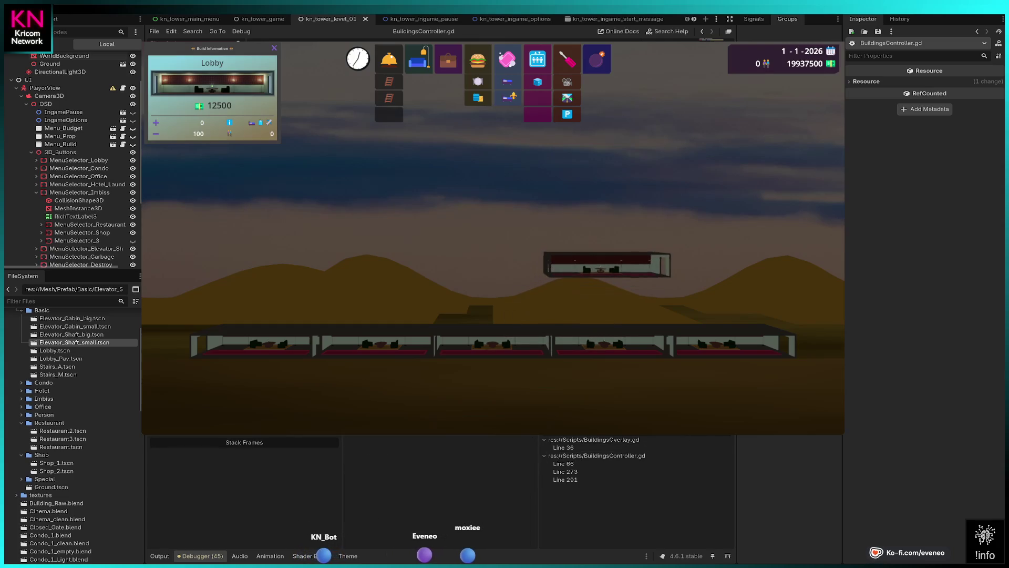
key(Escape)
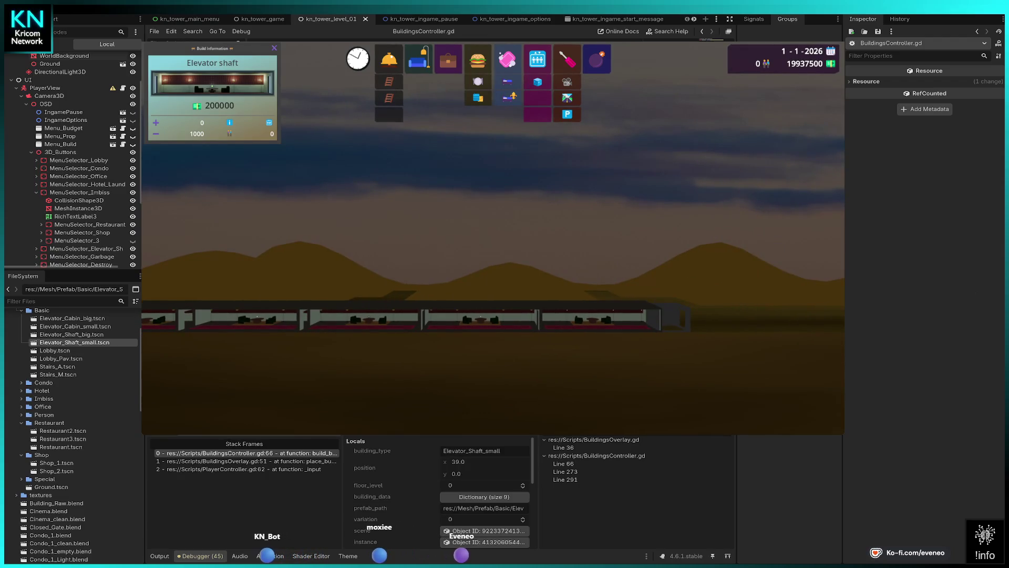
Resume past the breakpoints until the elevator shaft is placed beside the lobby row.
key(F12)
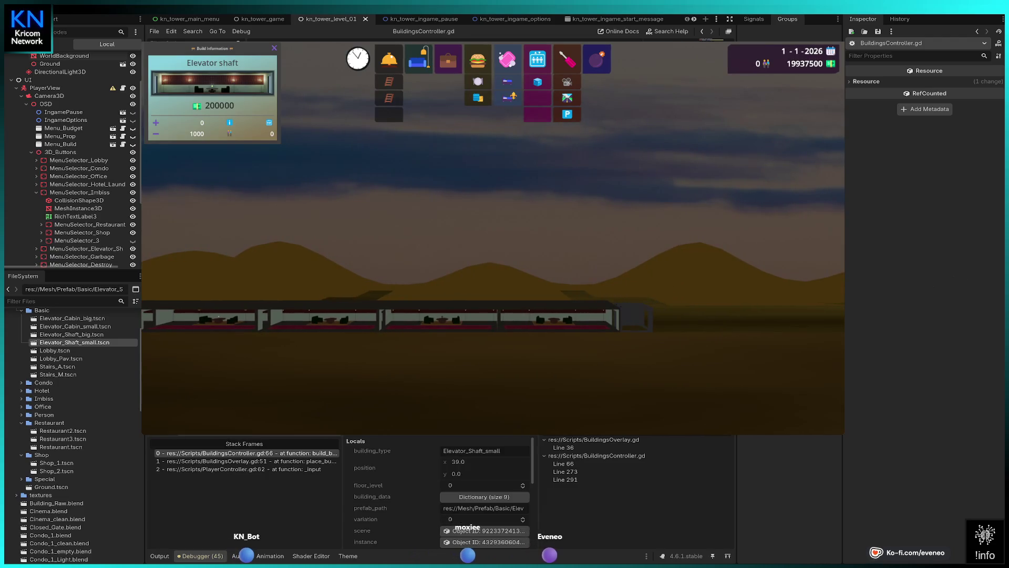
key(F12)
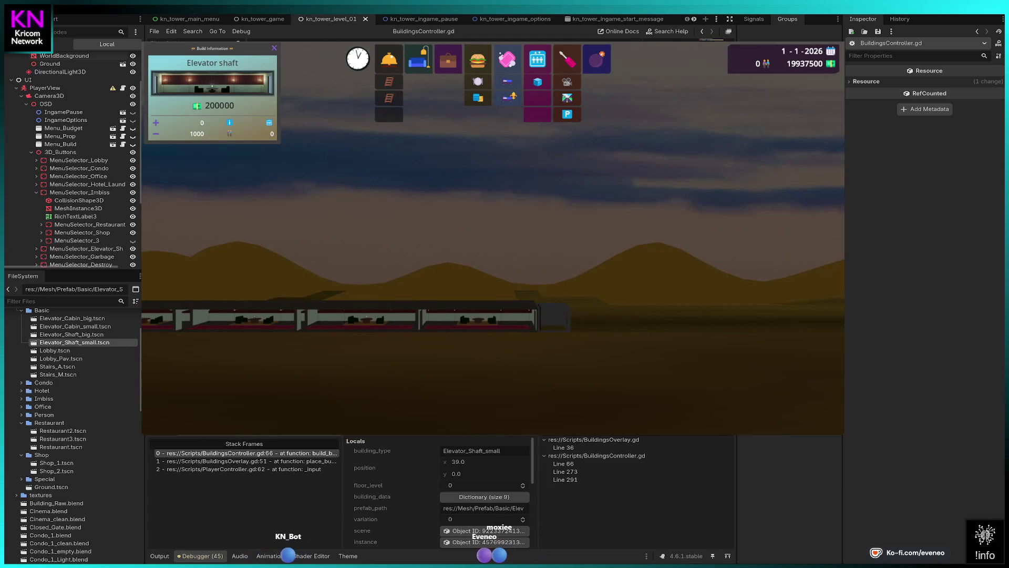
key(F12)
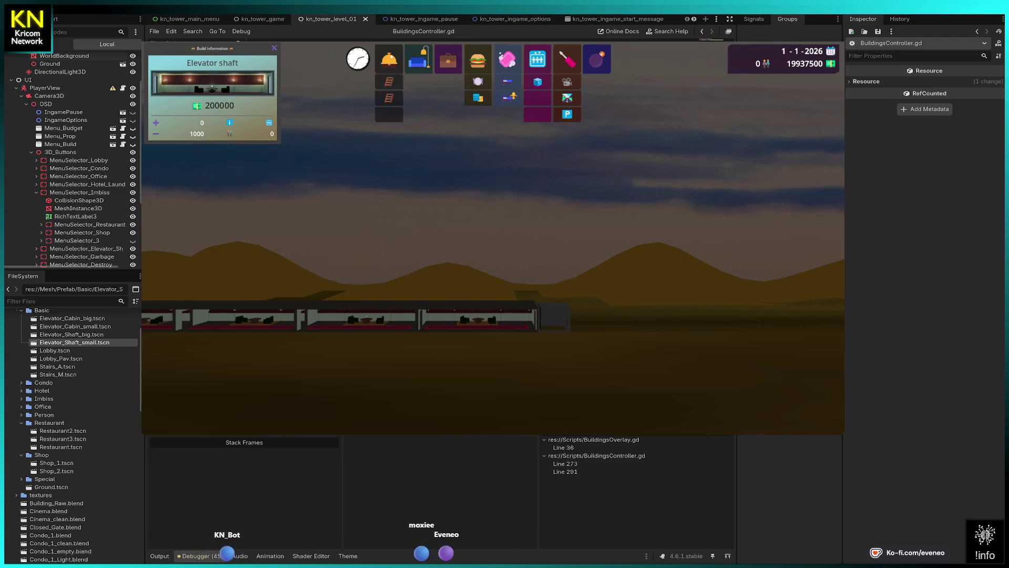
Pan the game camera right, cancel the shaft build, and stop the running game.
key(Right)
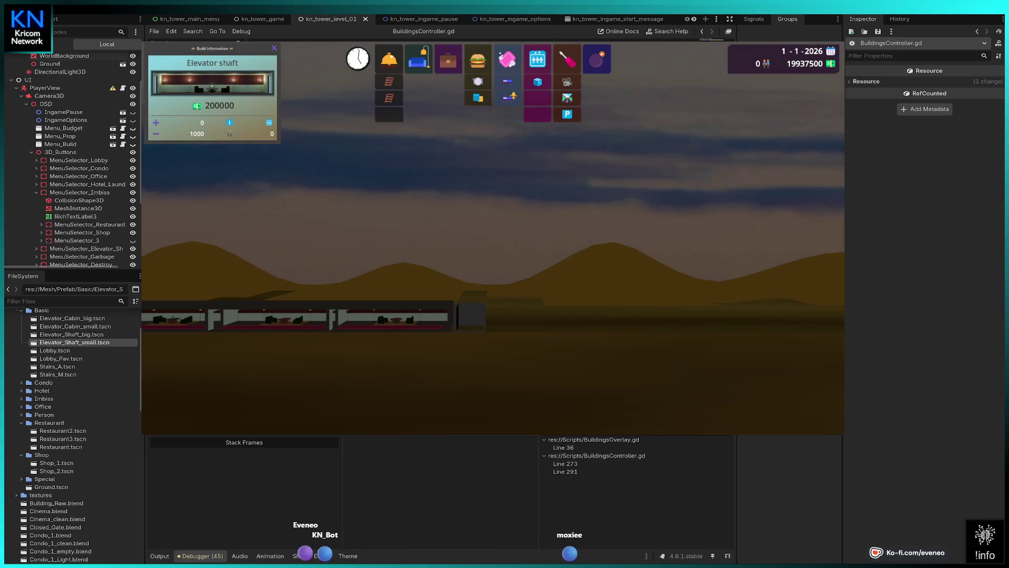
key(Escape)
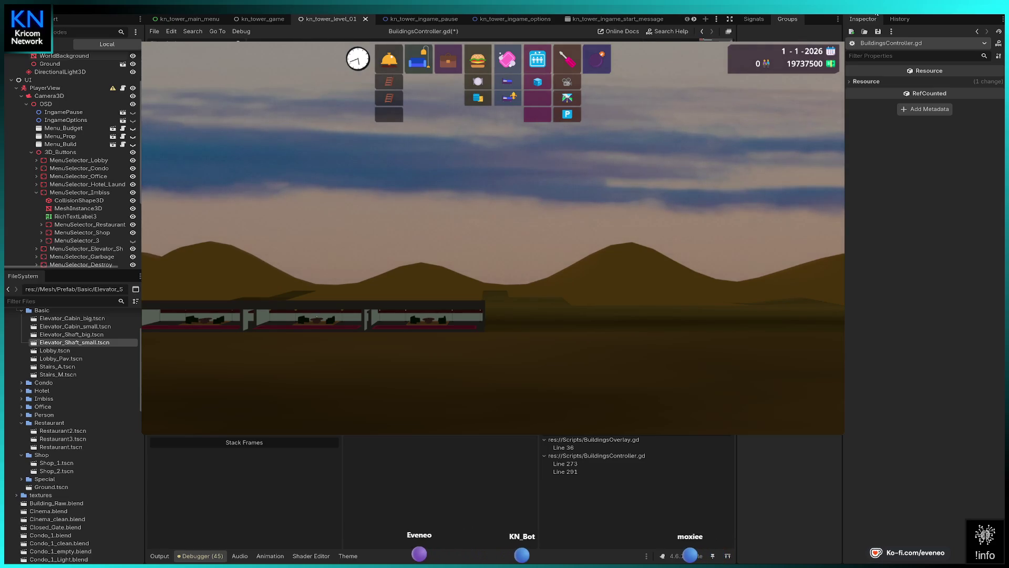
key(F8)
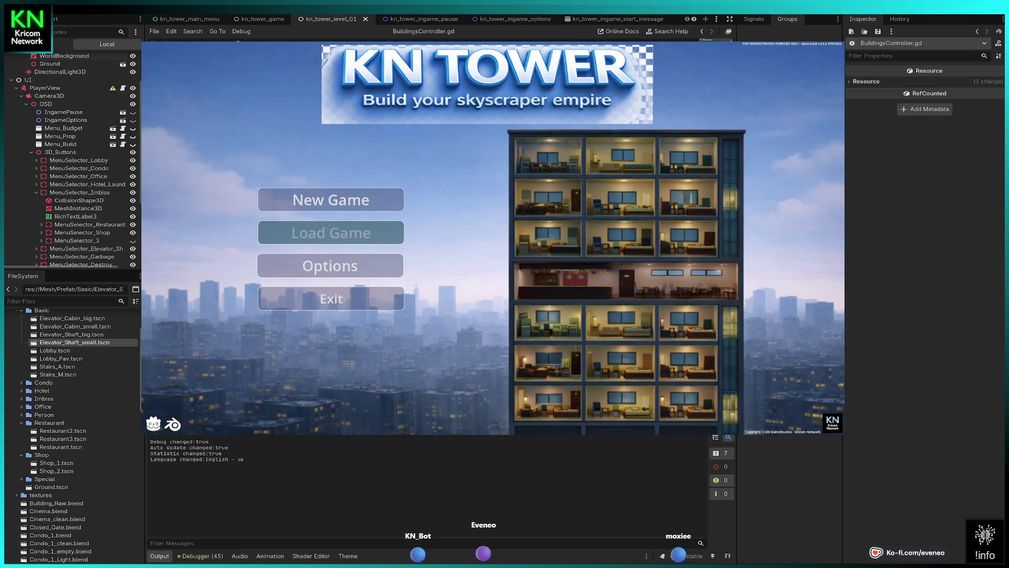
Start a new game and place three Lobbies on floor 0: centre, right, then left.
click(331, 199)
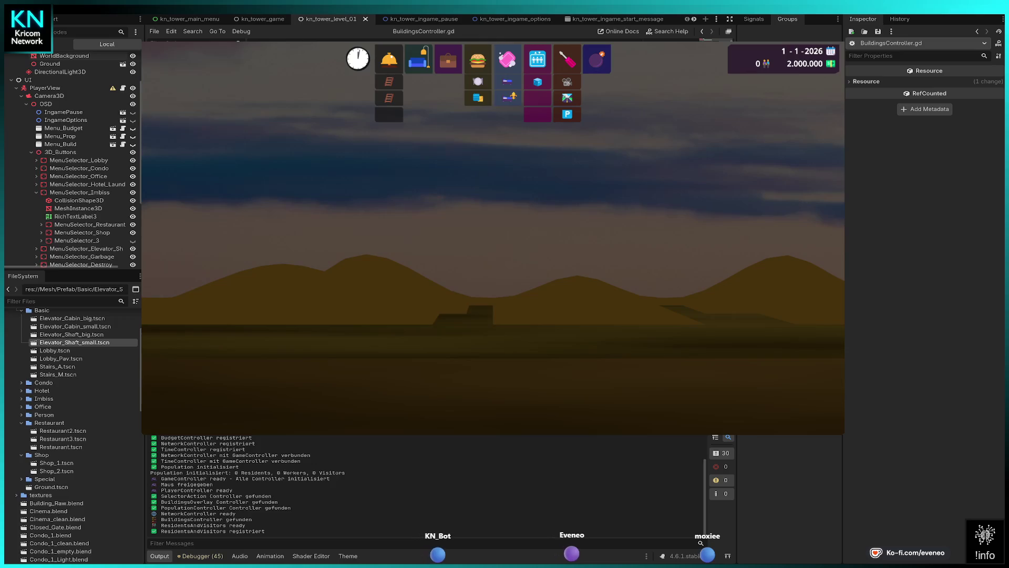
click(388, 59)
click(449, 336)
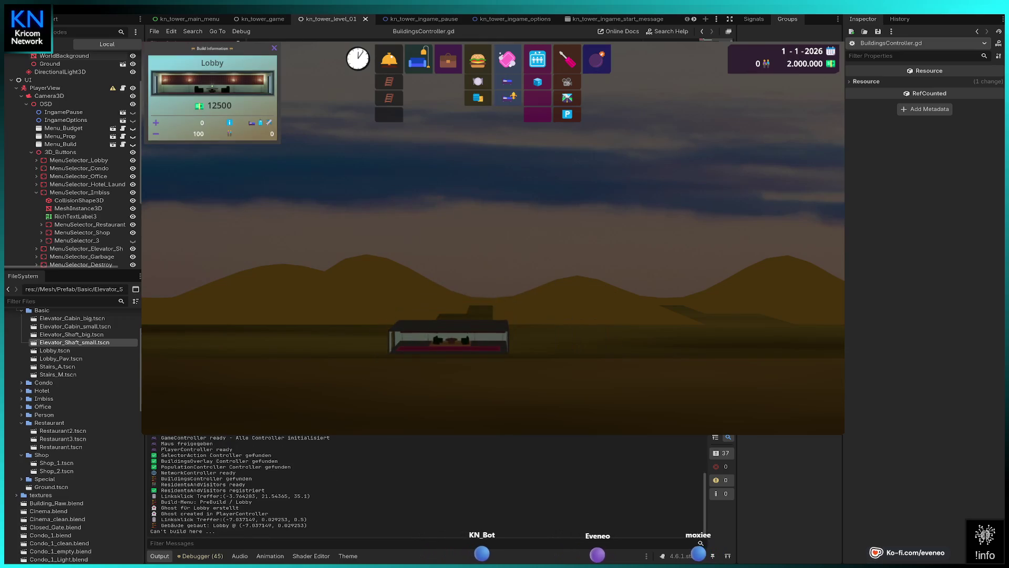
click(449, 329)
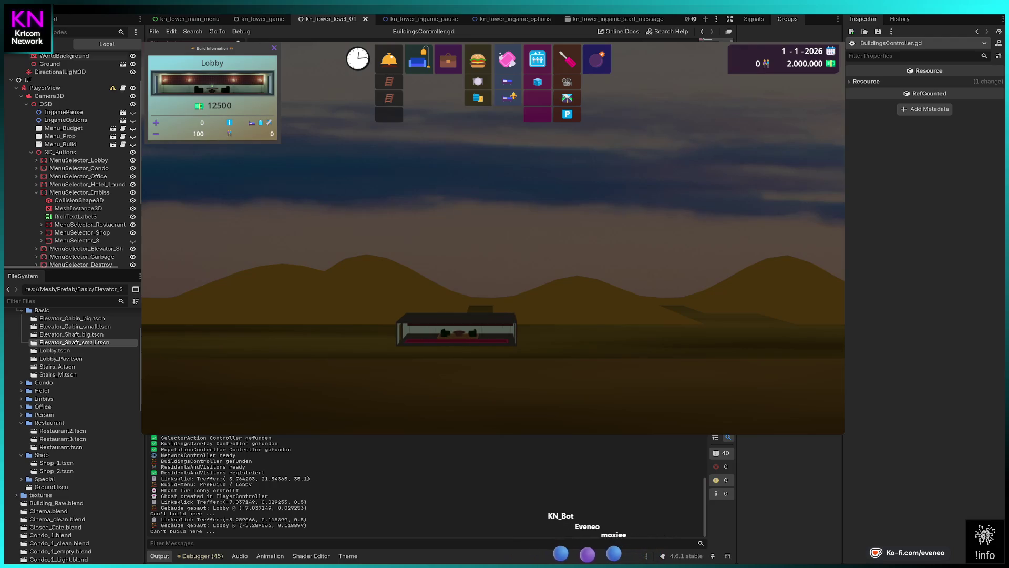
click(452, 341)
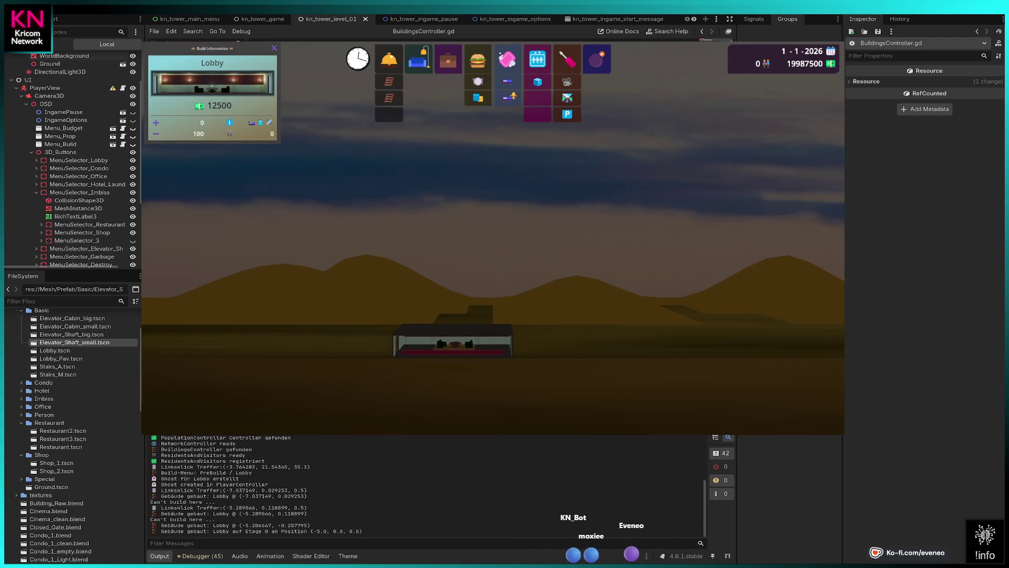
click(572, 342)
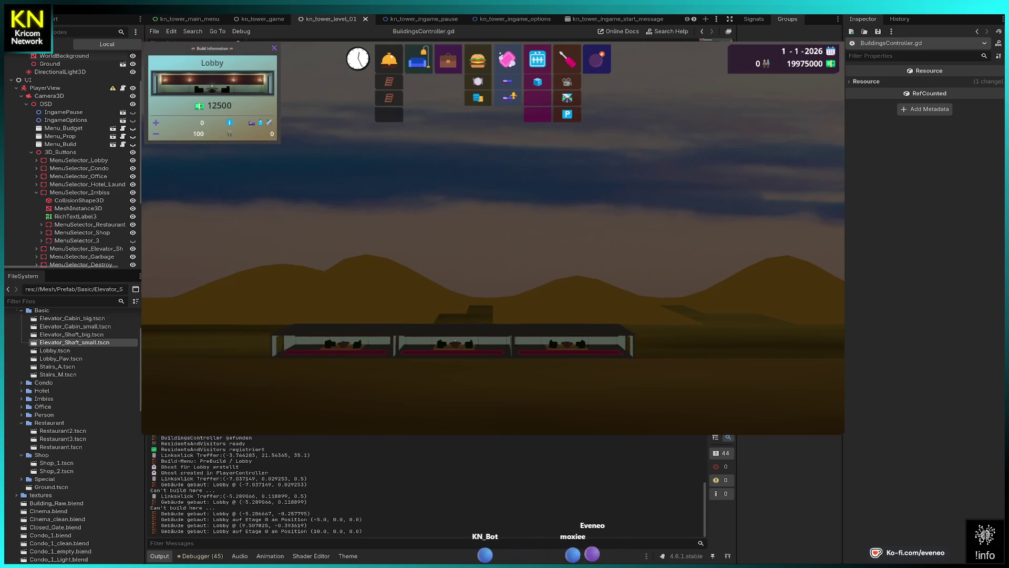
click(332, 342)
click(331, 341)
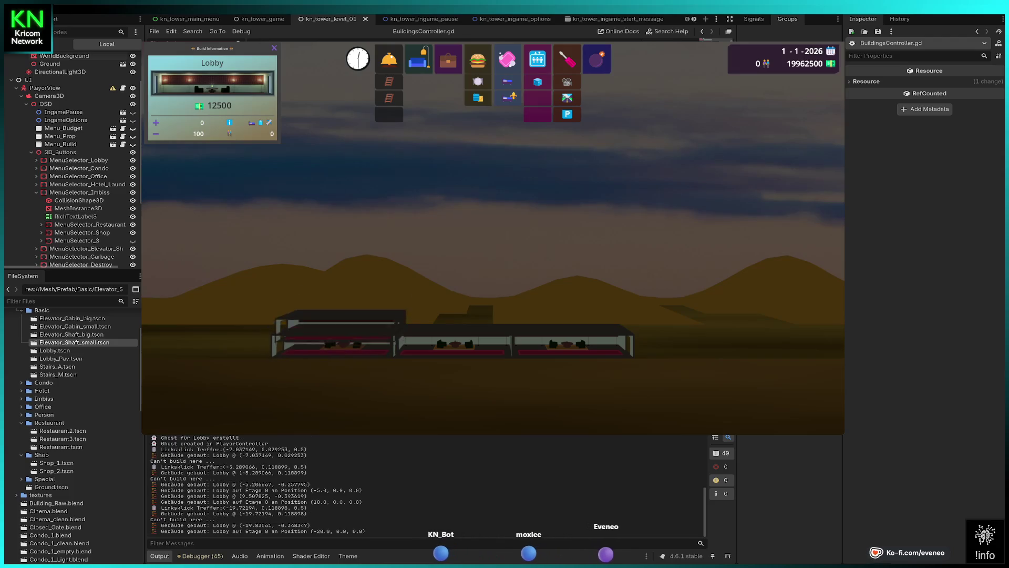
key(Escape)
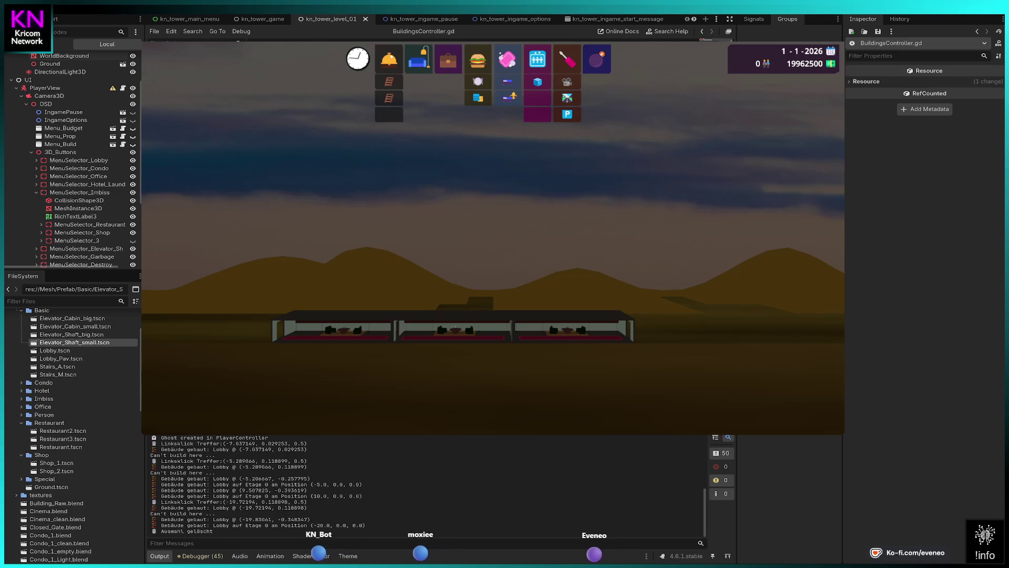
Place an Elevator shaft just right of the three lobbies.
click(537, 81)
click(652, 325)
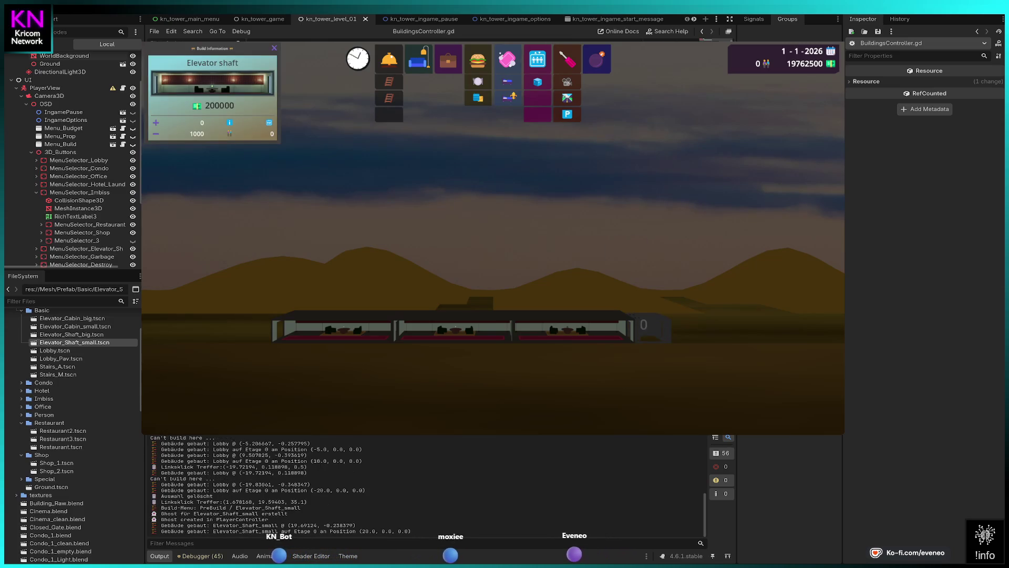
key(Escape)
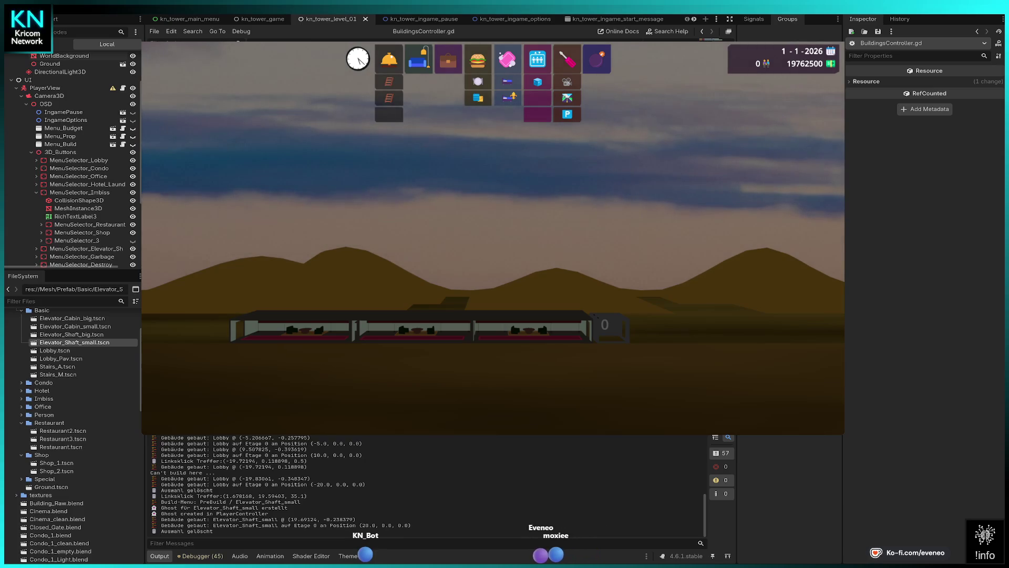
Demolish that elevator shaft and select Elevator shaft again for a new placement.
click(596, 59)
click(604, 324)
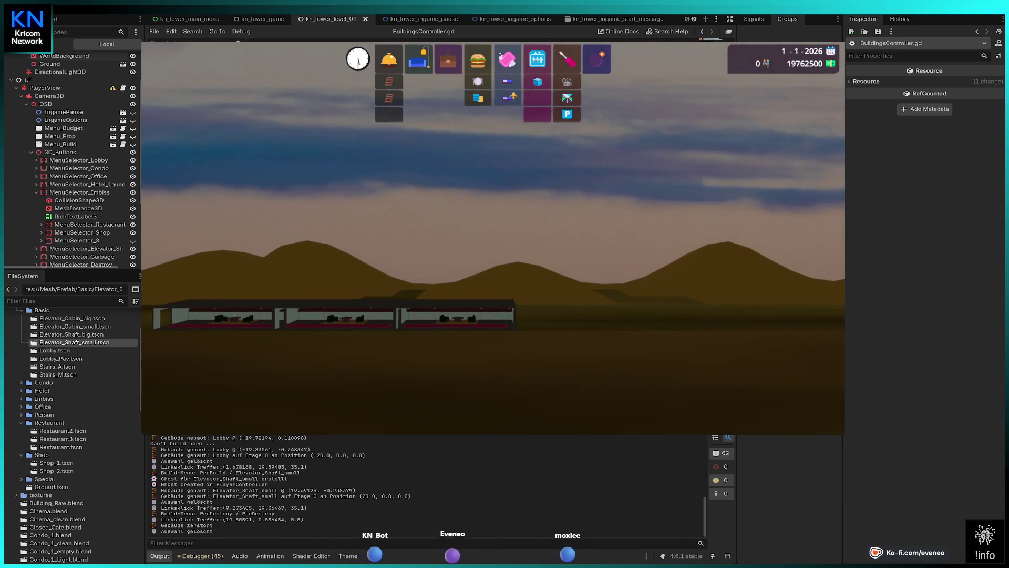
click(537, 82)
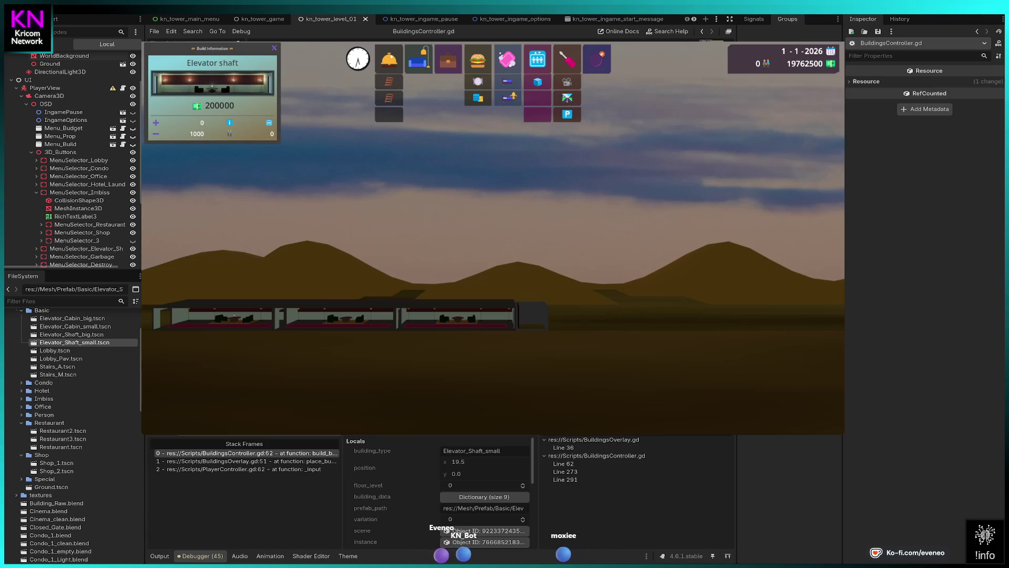
Resume past the breakpoint so the shaft is placed, then stop the game and relaunch it with F5.
key(F12)
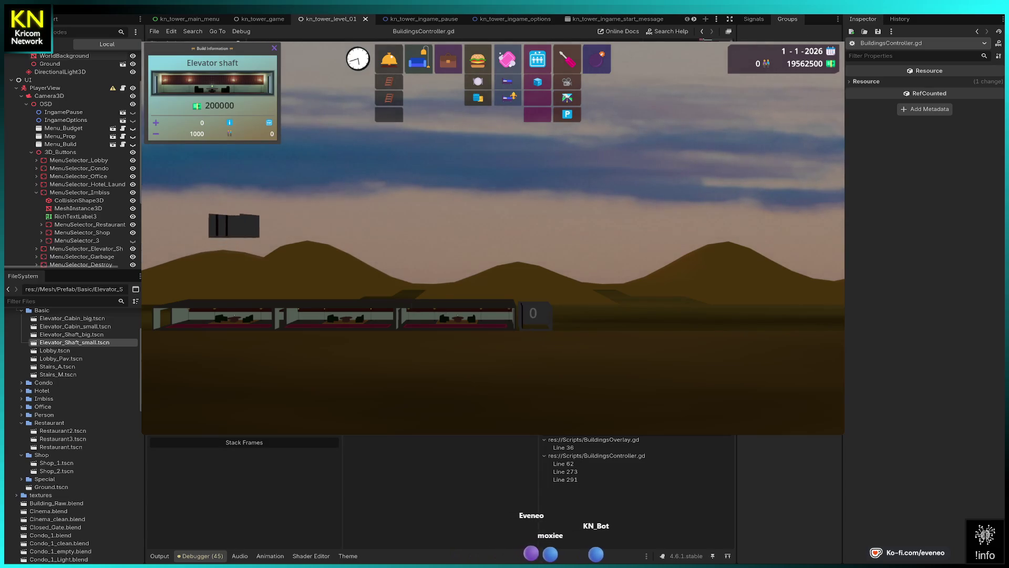
key(F8)
key(F5)
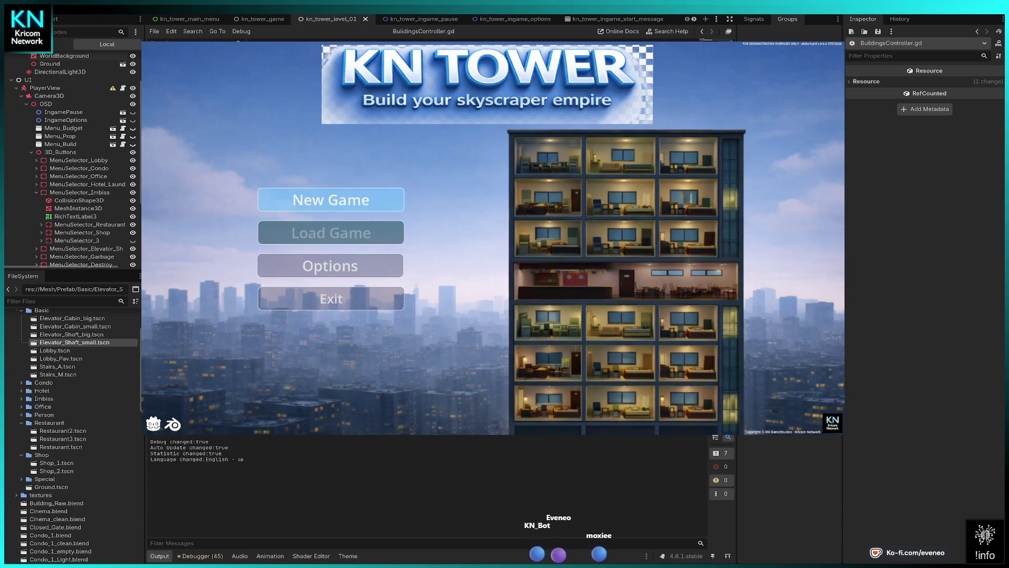
Start a new game, dismiss the welcome dialog, and resume until the lobby is built.
key(Return)
key(Return)
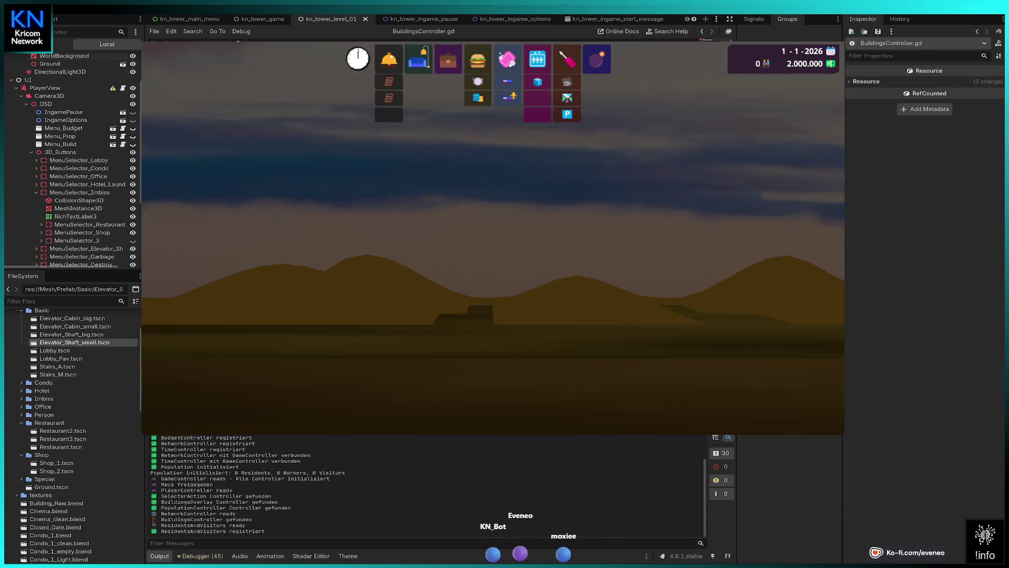
key(Return)
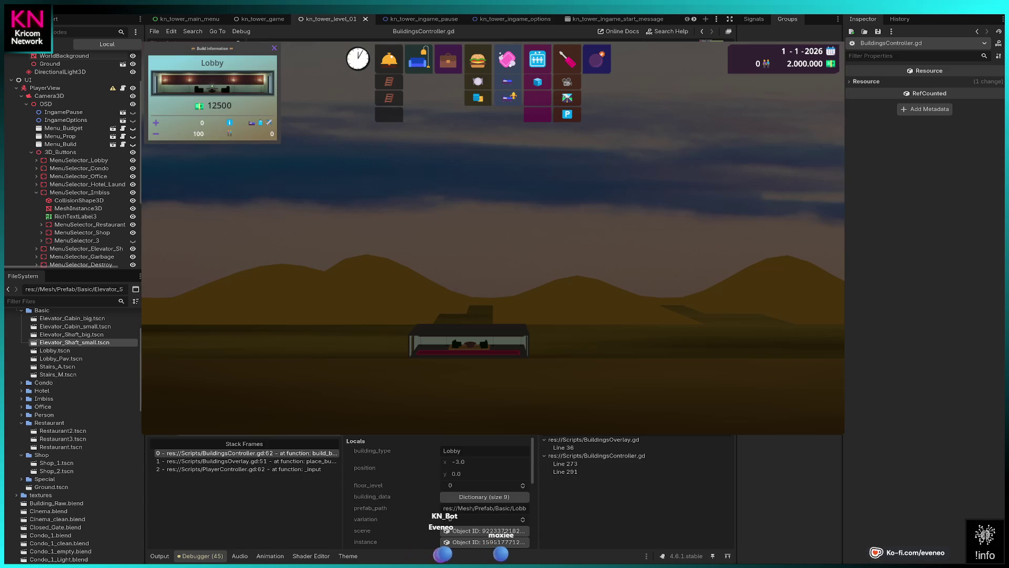
key(F12)
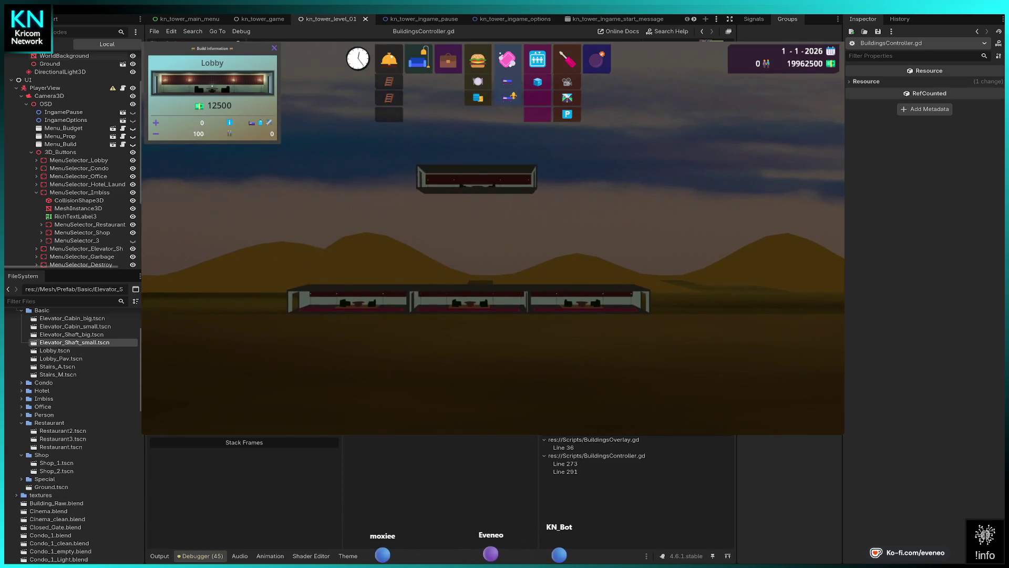
key(Escape)
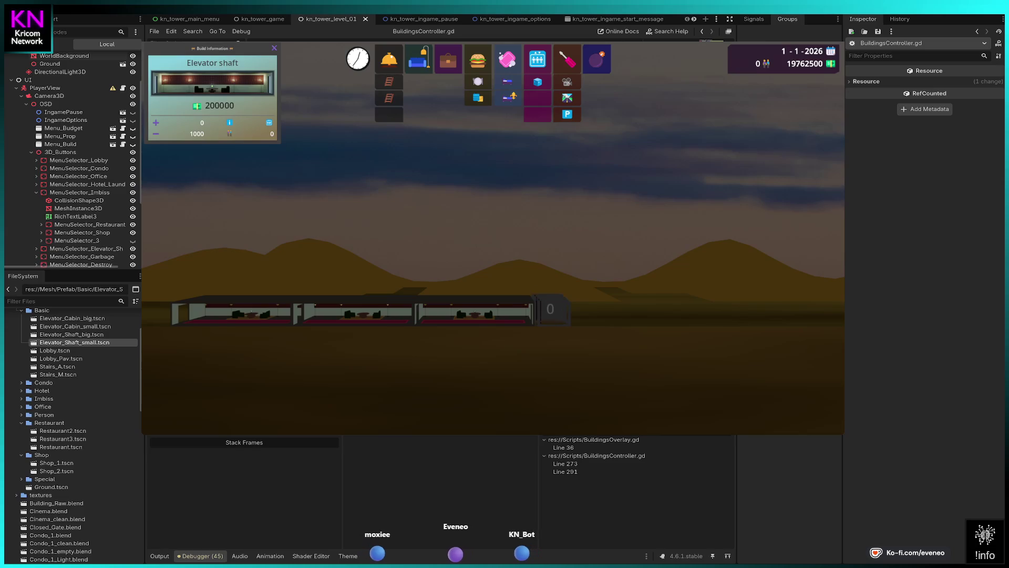
Place an elevator shaft right of the lobbies, then stop and rerun the game.
key(Escape)
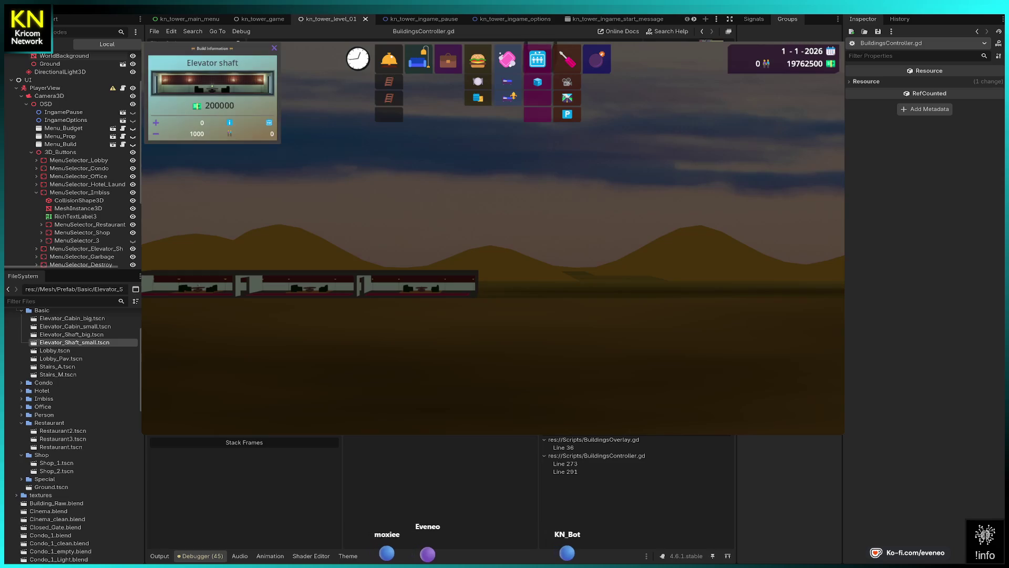
click(494, 283)
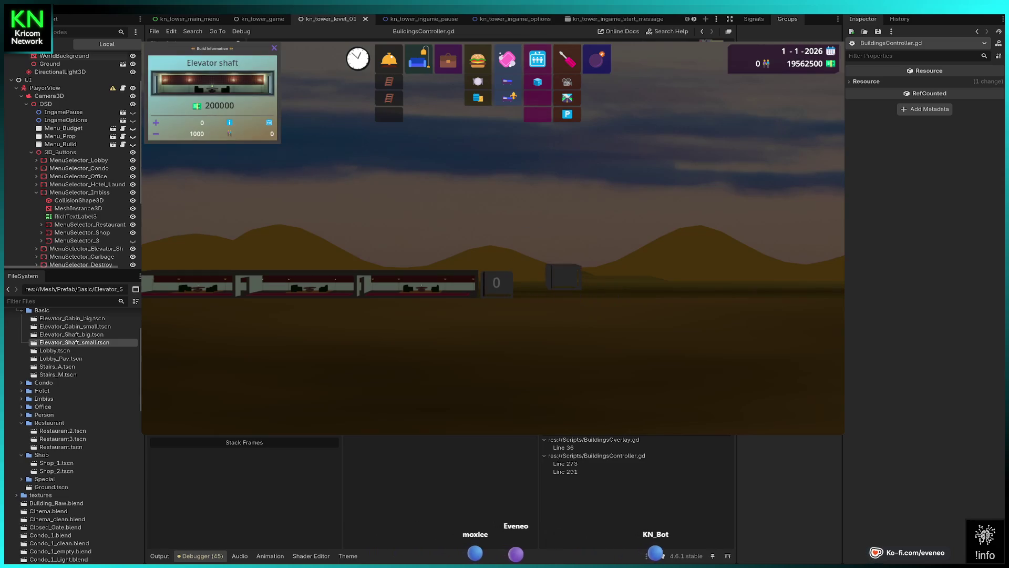
key(Escape)
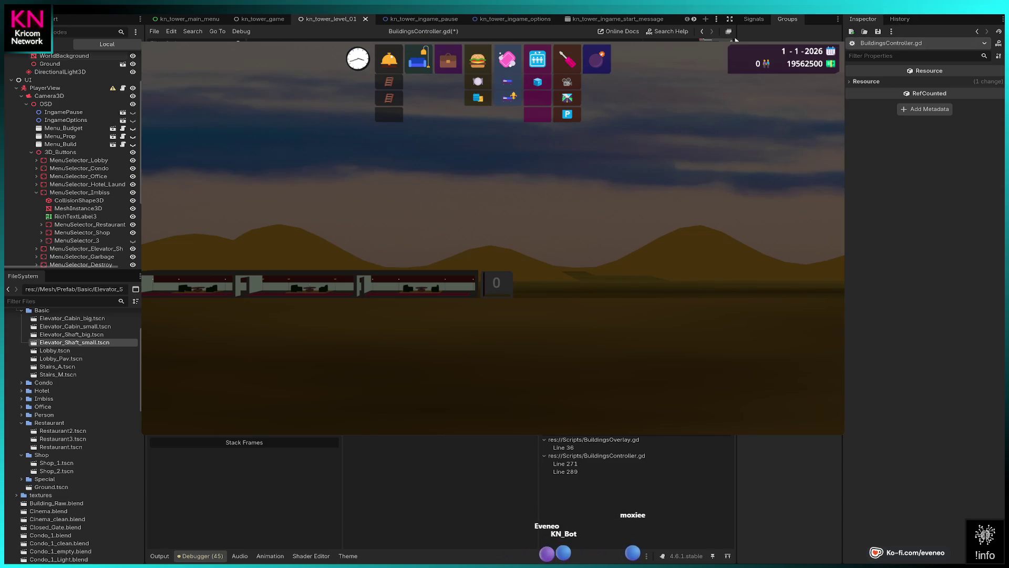
key(F8)
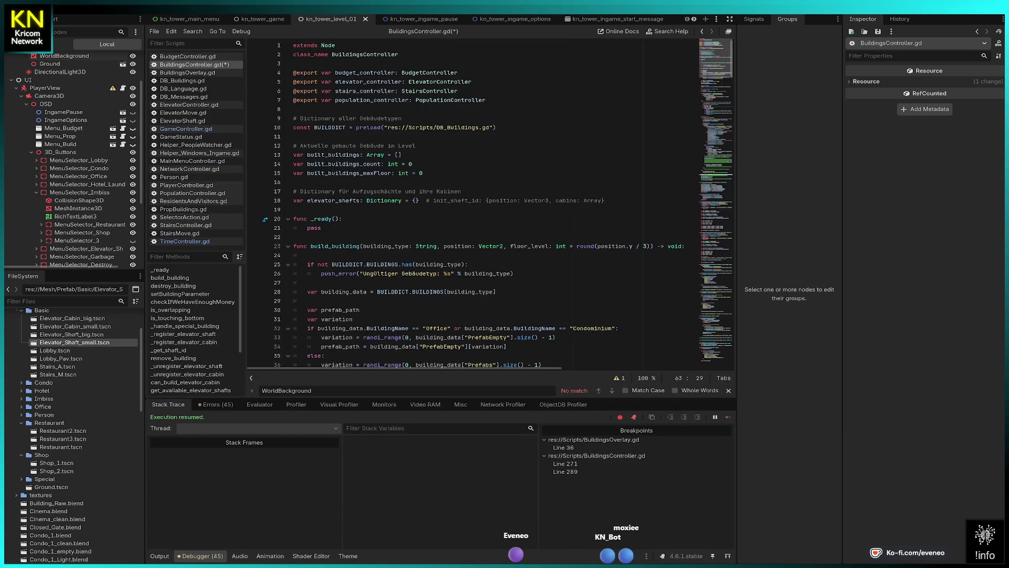
key(F5)
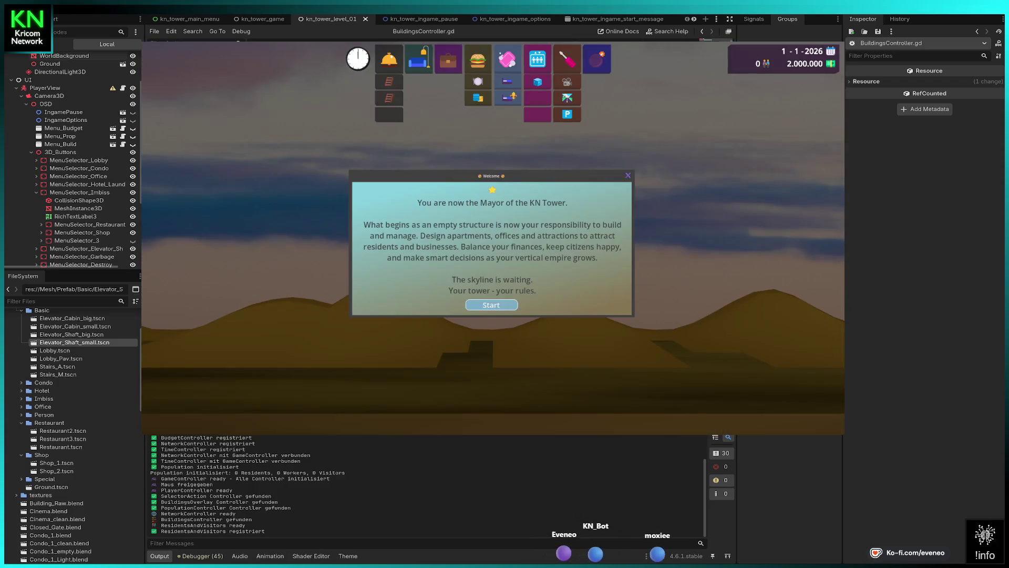
Start a new game and place two Lobbies side by side on the ground.
click(490, 305)
click(389, 59)
click(444, 339)
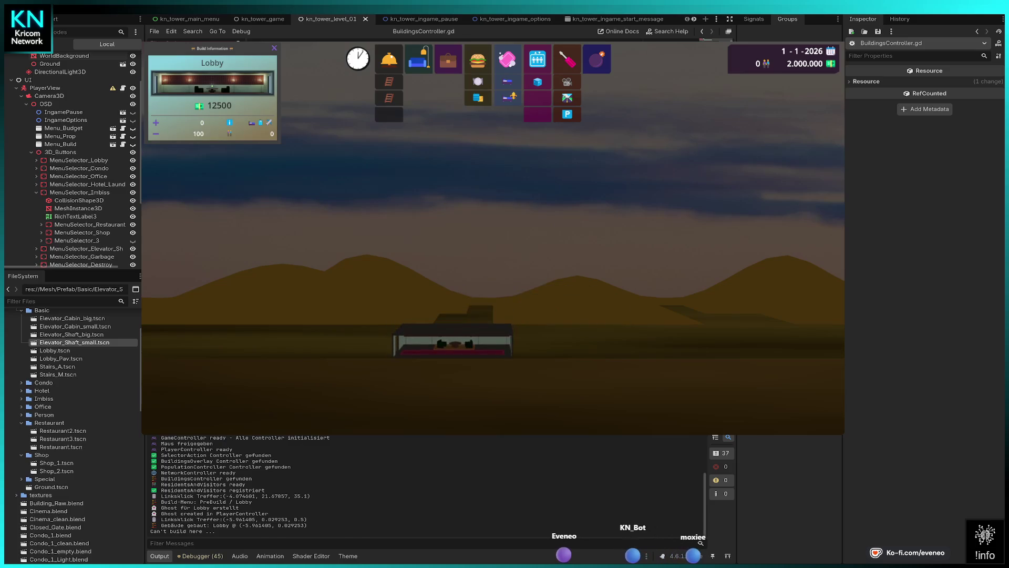
click(452, 339)
click(572, 339)
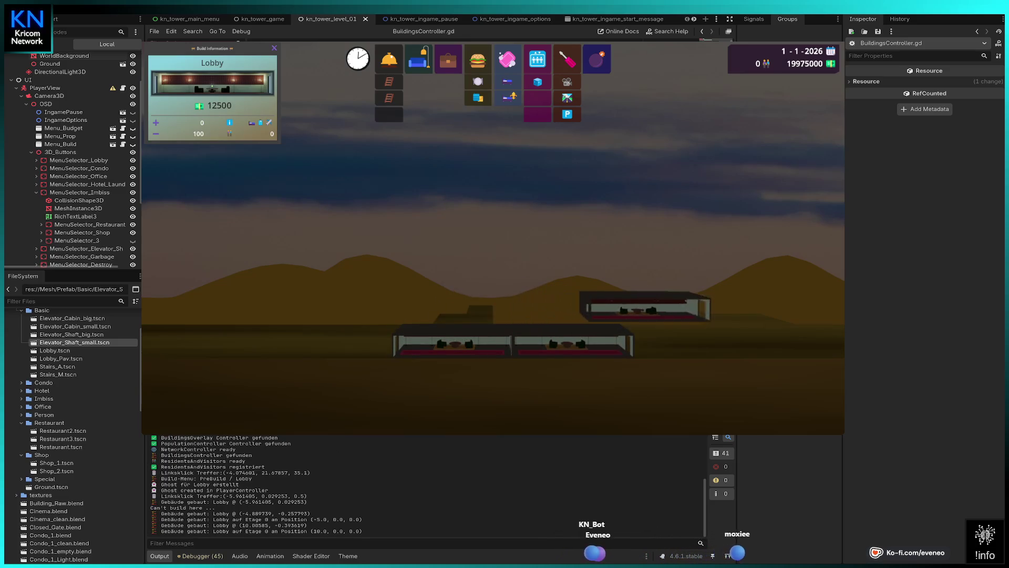
key(Escape)
Build an Elevator shaft beside the lobbies from floor 0 up to floor 6.
click(538, 58)
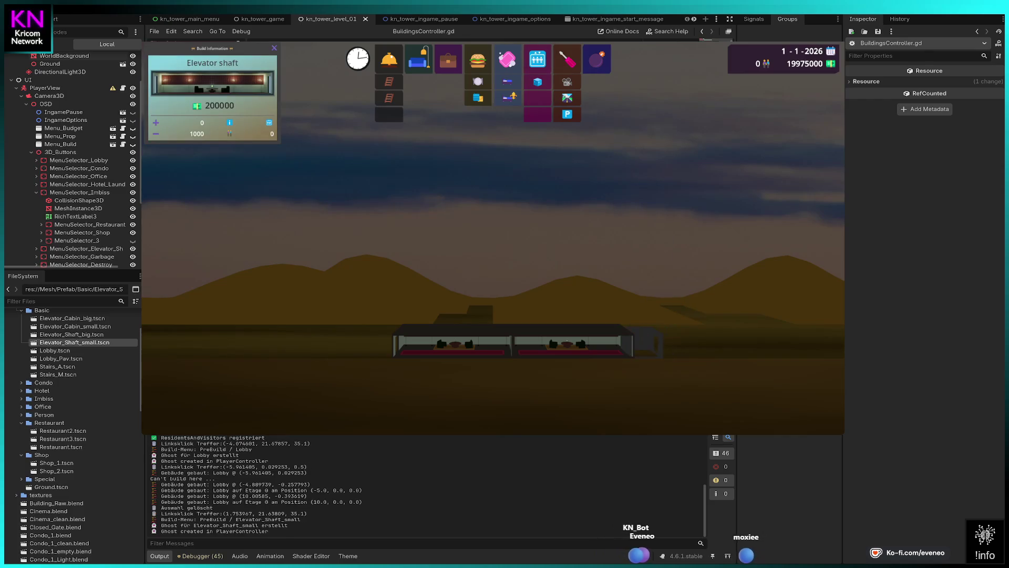
click(562, 339)
click(559, 316)
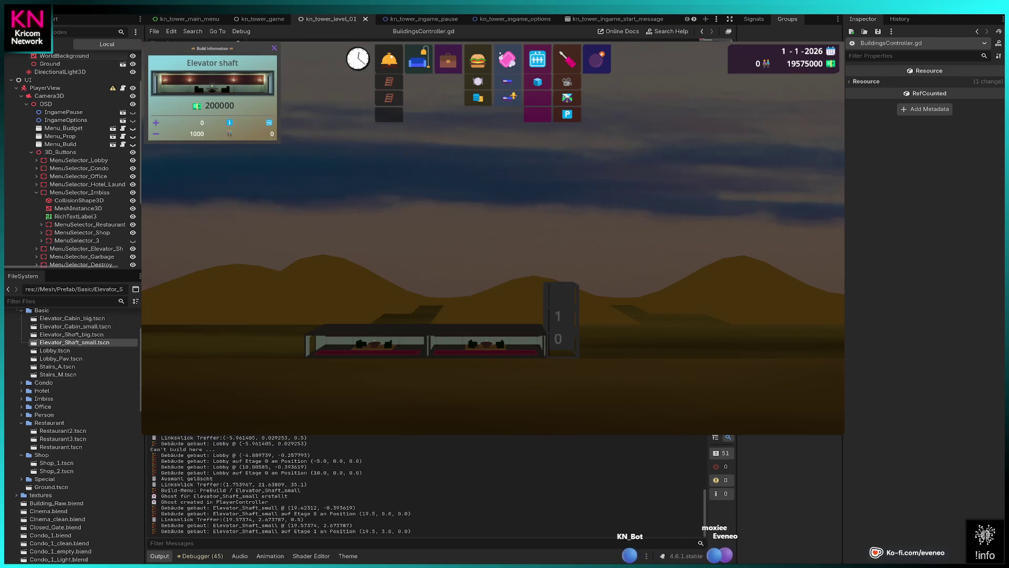
click(561, 293)
click(561, 284)
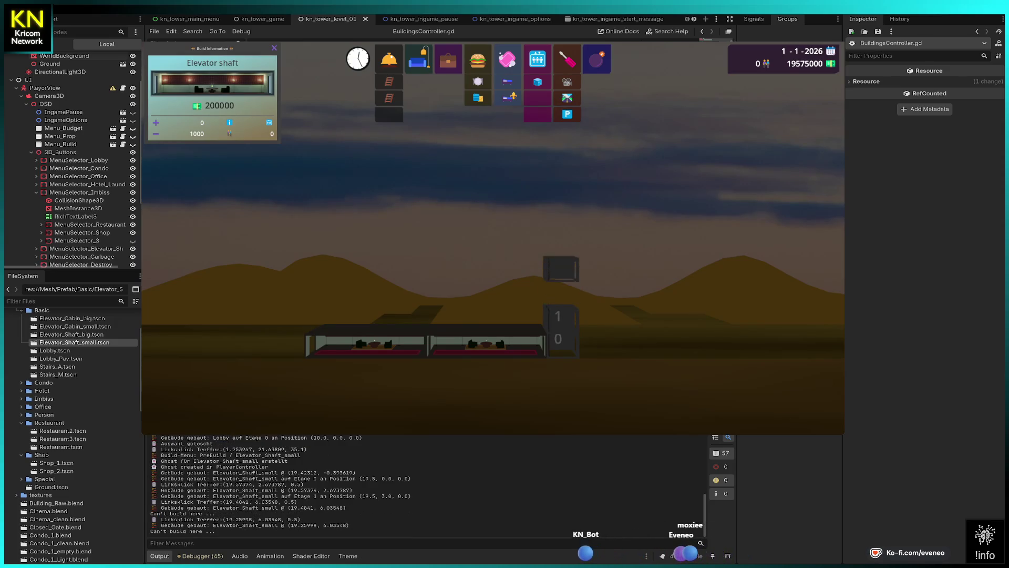
click(561, 293)
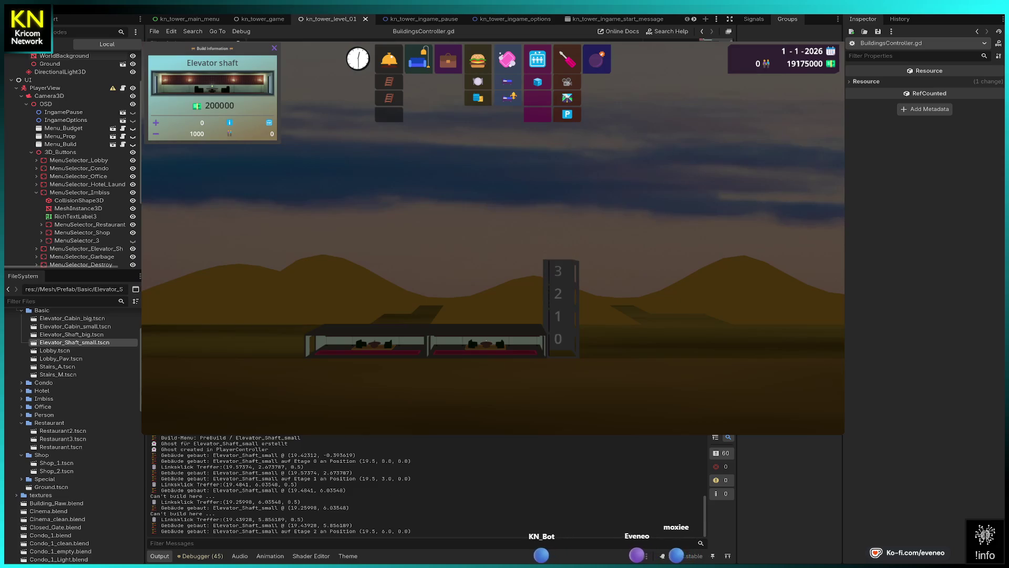
click(559, 271)
click(560, 248)
click(559, 226)
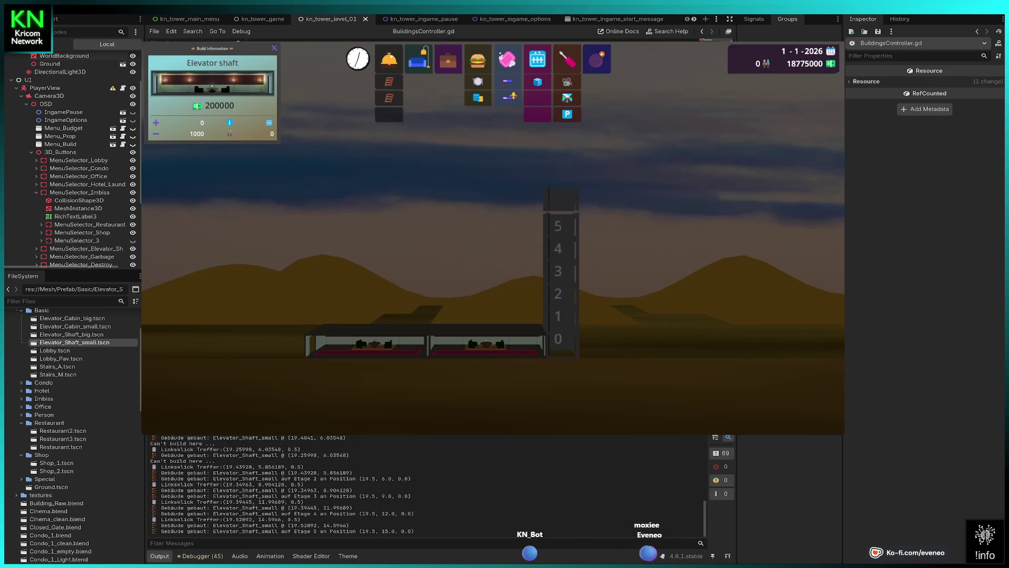
click(559, 203)
key(Escape)
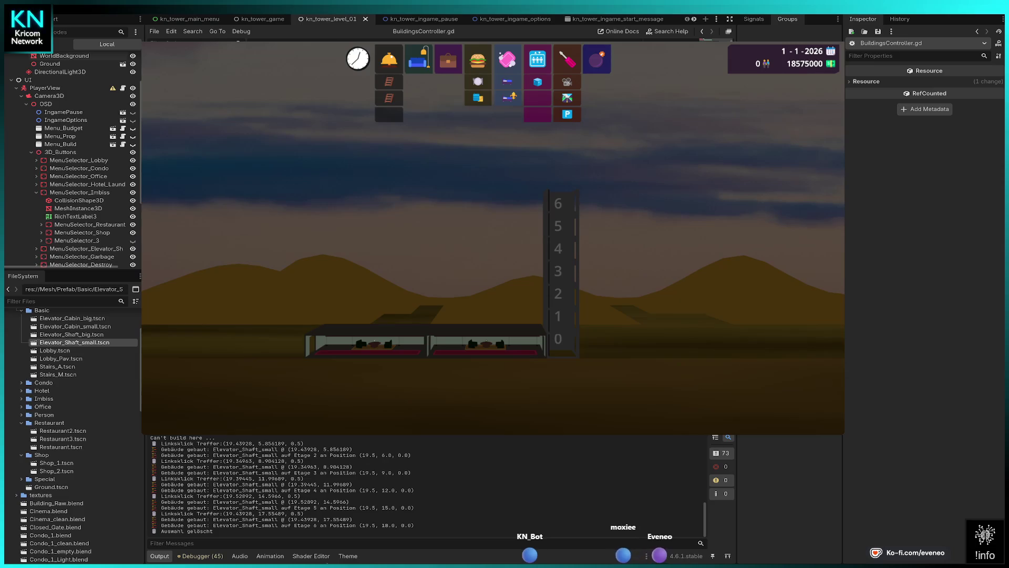
Place Restaurants on floor 1 above the lobbies and at floor 1's left end.
click(477, 59)
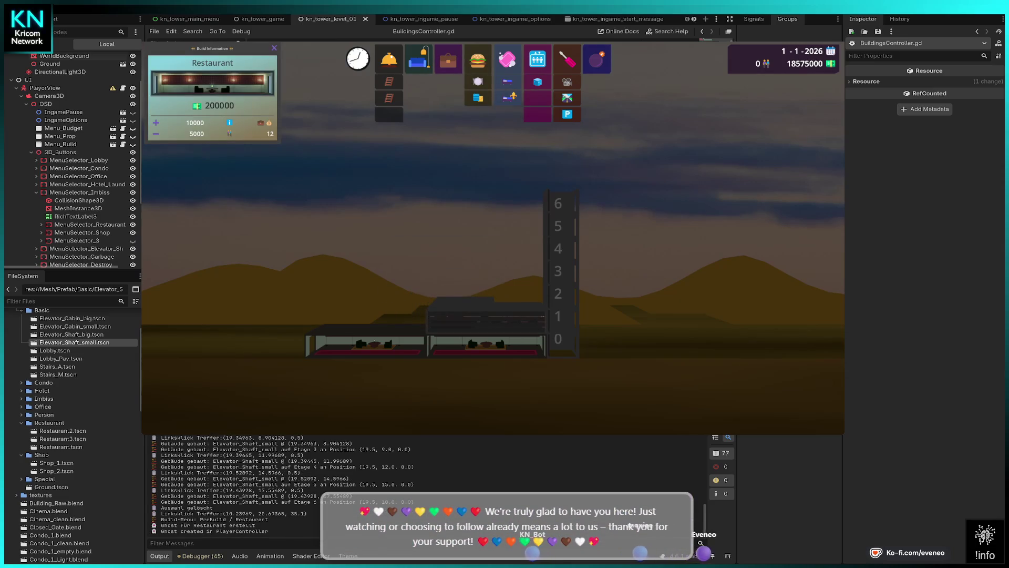
click(487, 312)
click(506, 312)
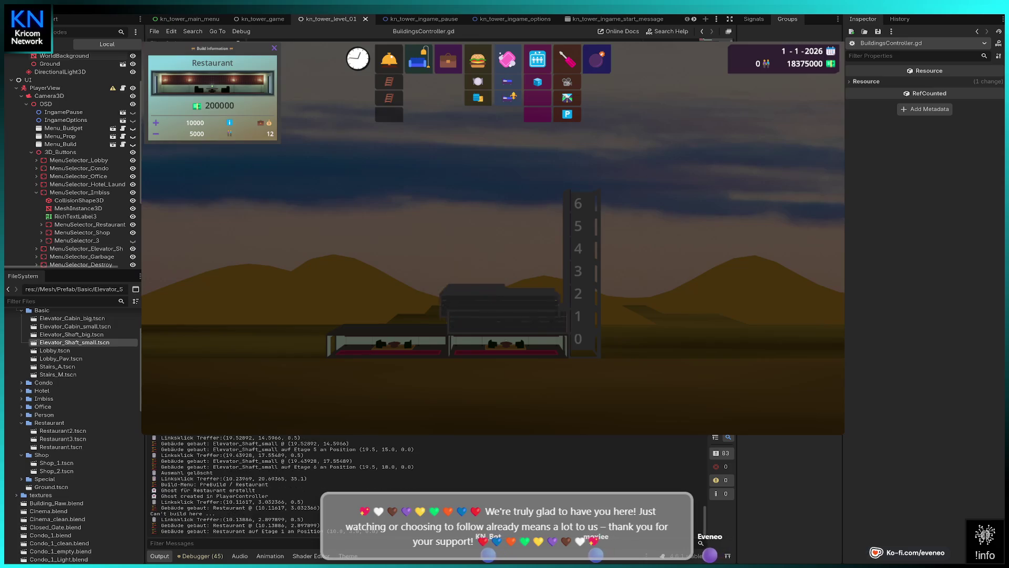
click(423, 302)
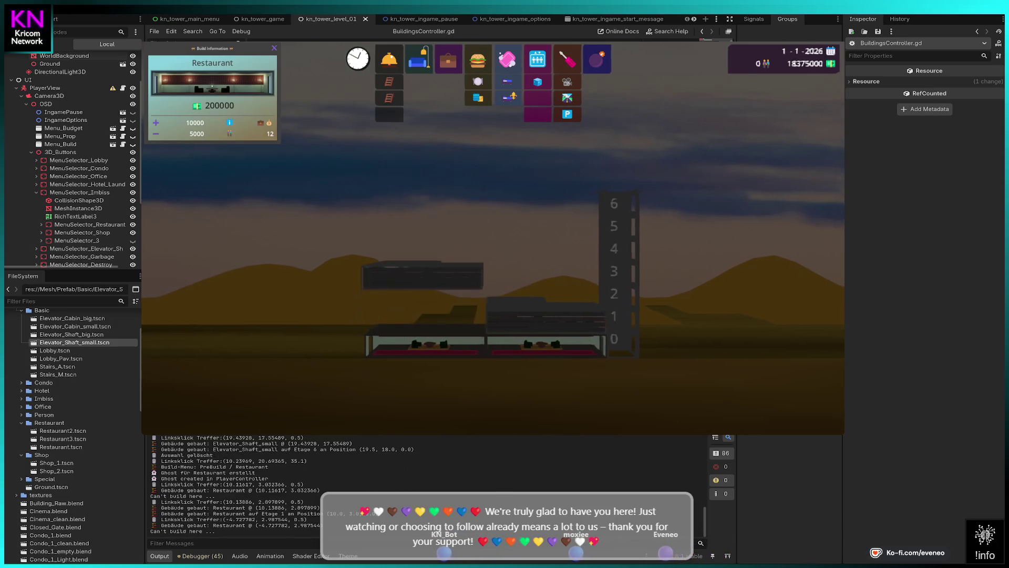
click(309, 302)
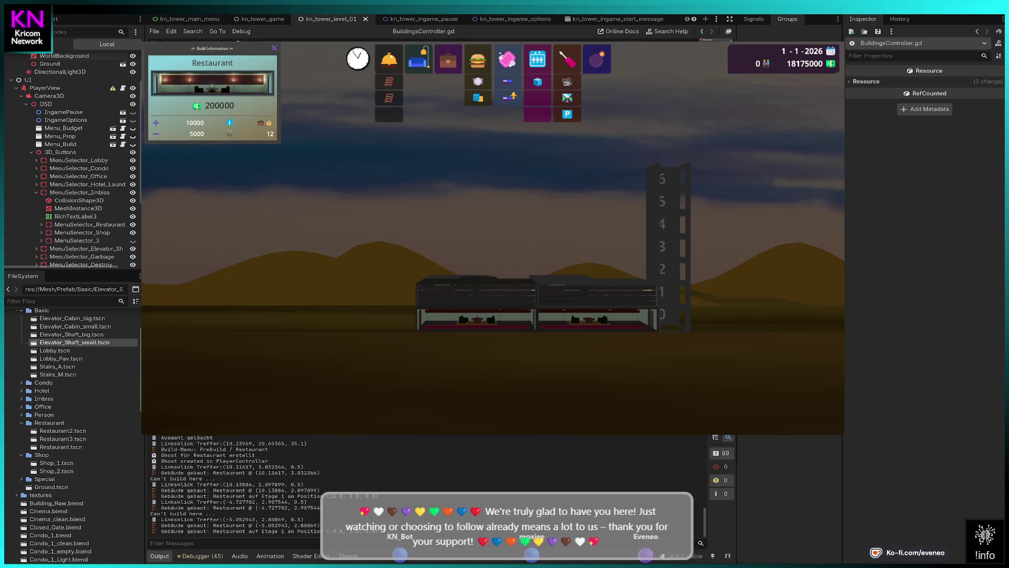
Add a Lobby at the ground's left end with a Restaurant above it.
click(389, 66)
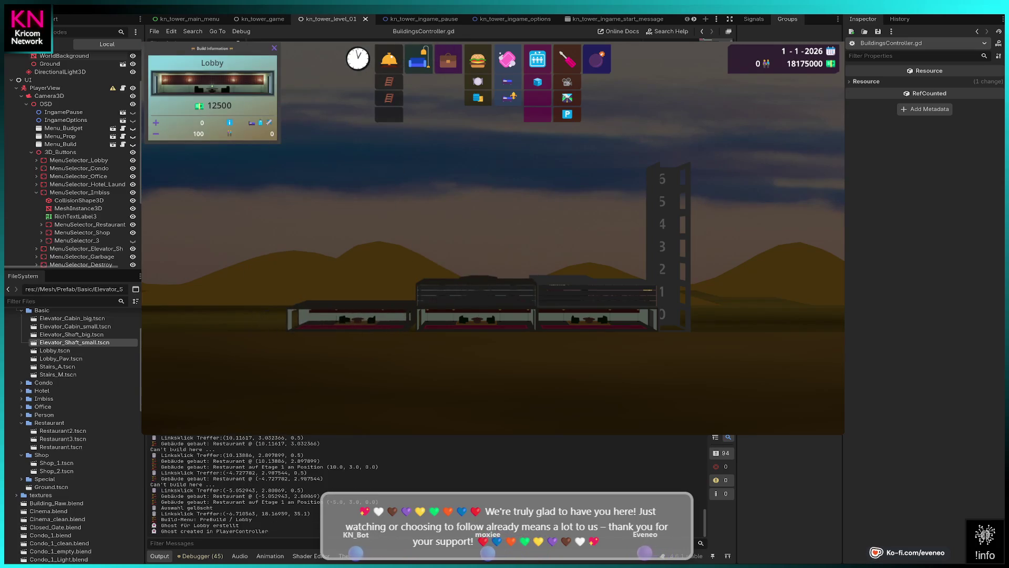
click(347, 294)
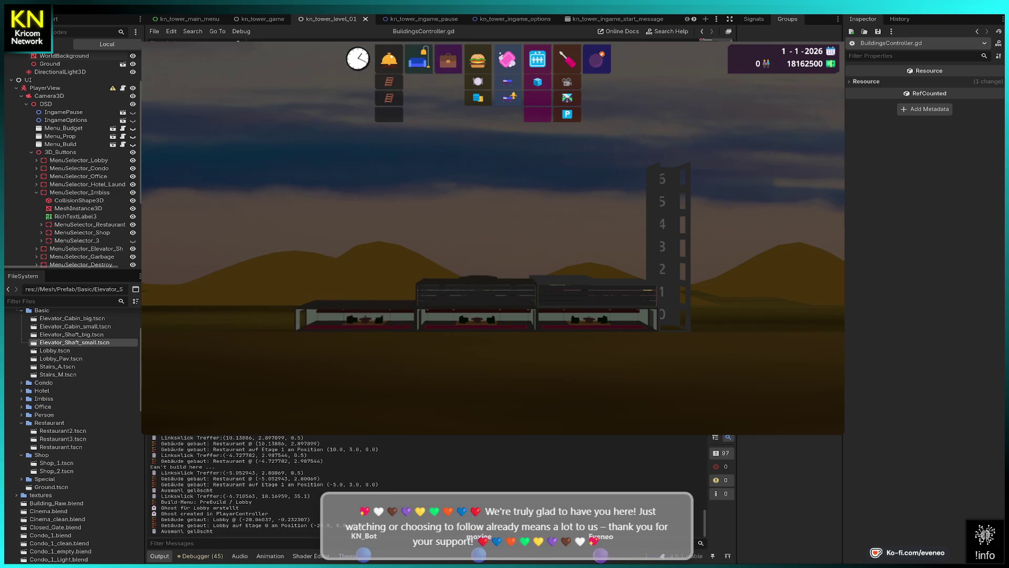
click(478, 61)
click(381, 292)
click(381, 289)
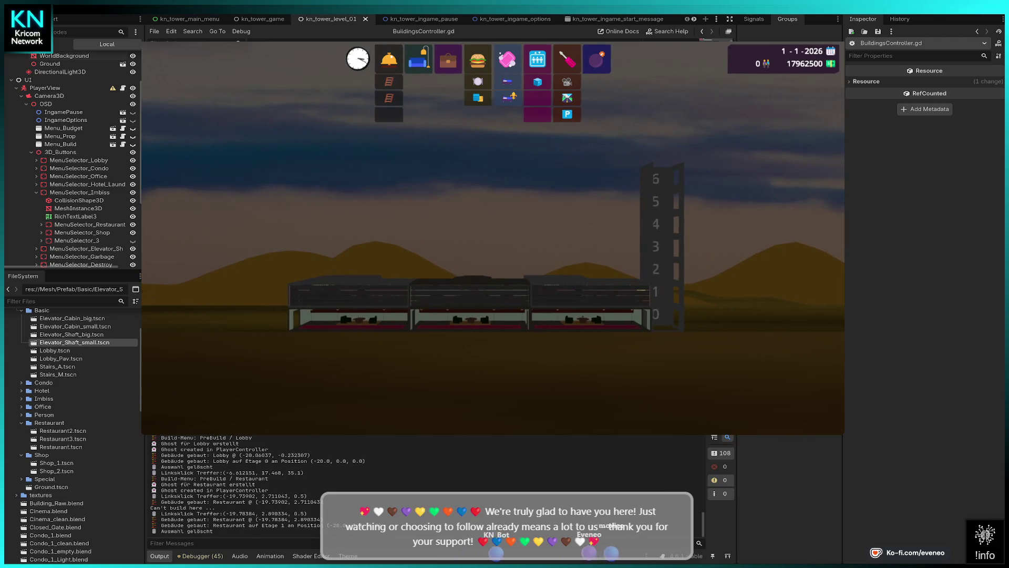
click(448, 59)
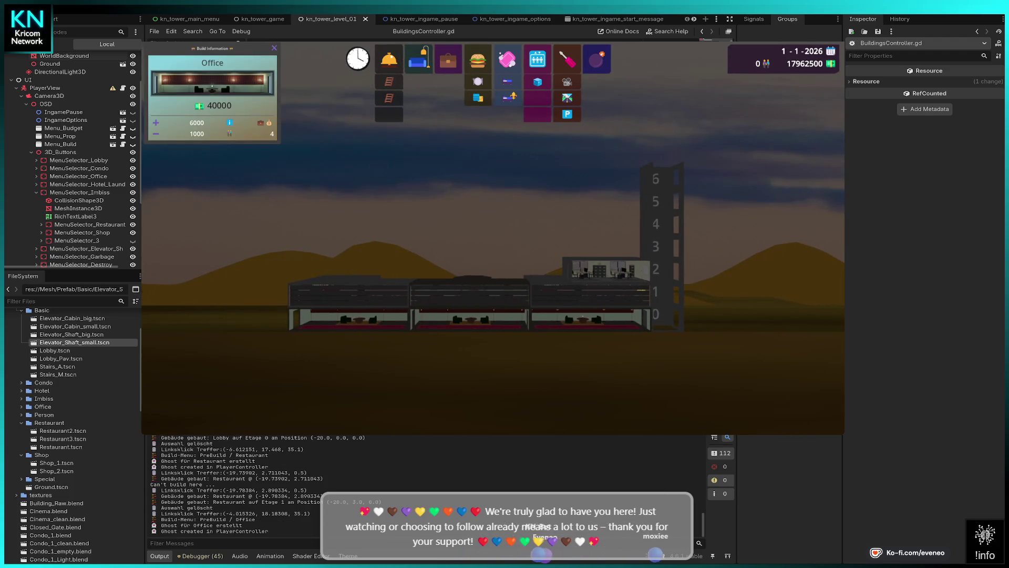
Place an Office on floor 2 and a small elevator cabin in the shaft.
click(607, 269)
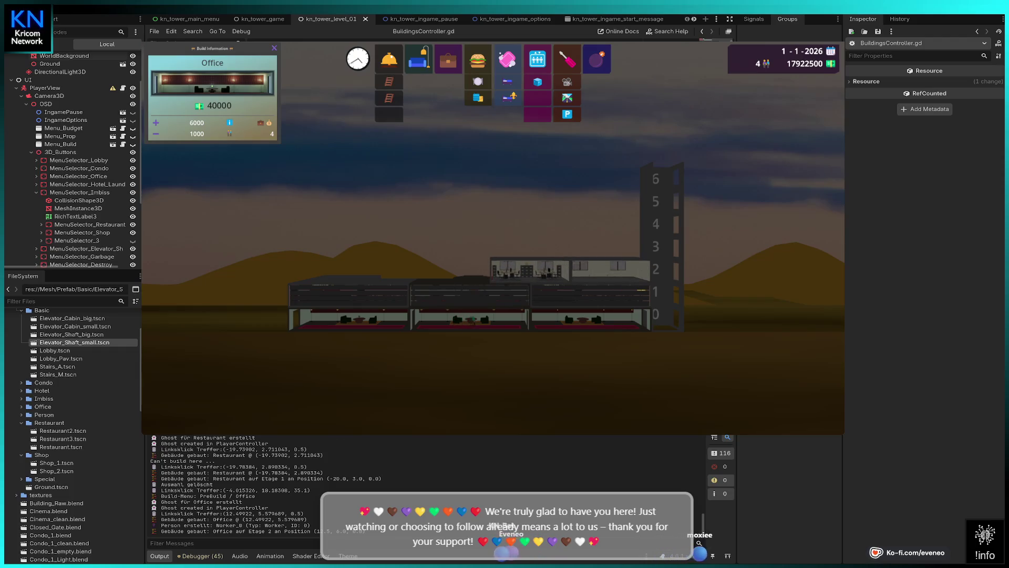
key(Escape)
click(538, 81)
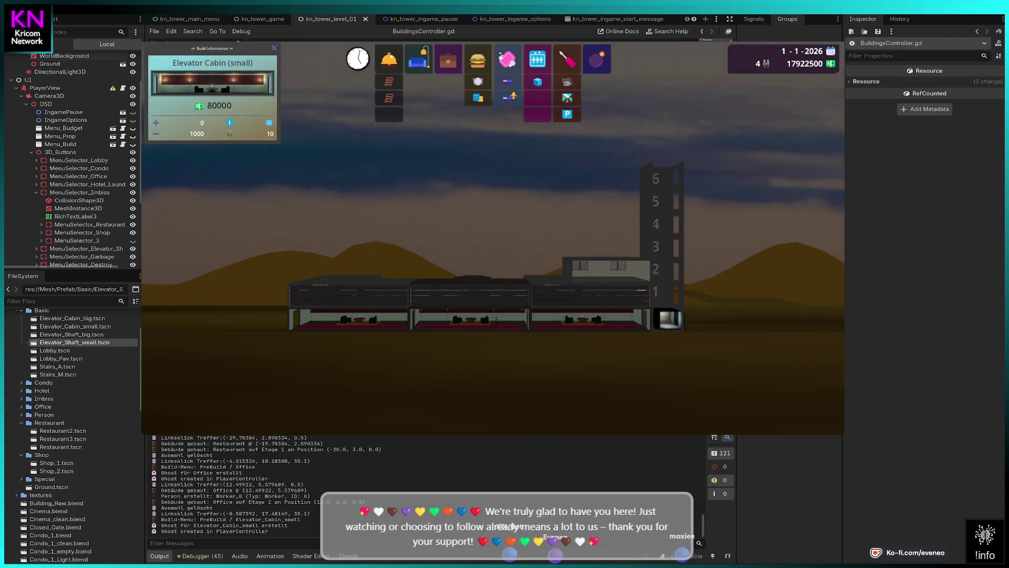
click(667, 319)
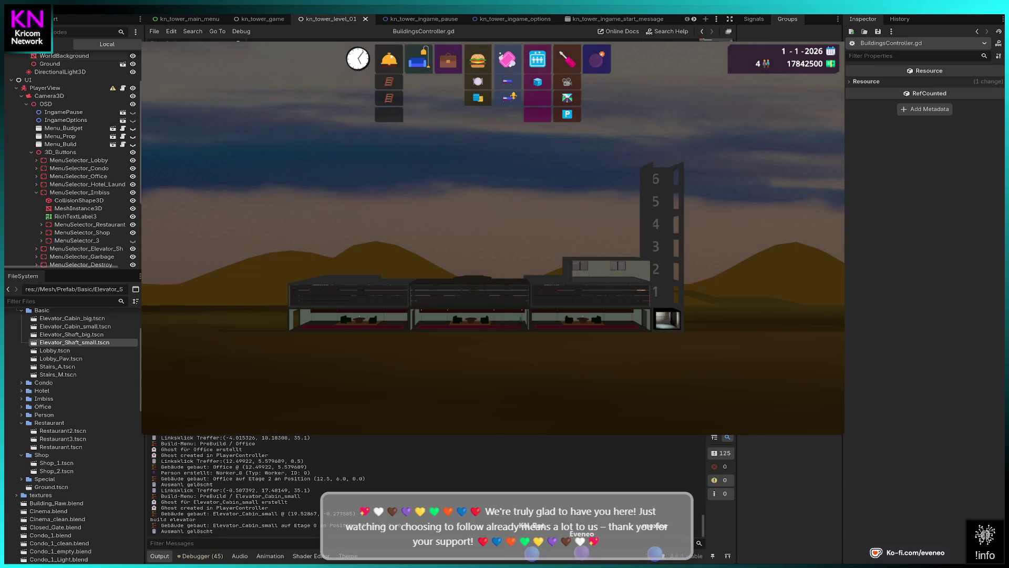
Add four more Offices along floor 2 toward the tower's left side.
click(448, 59)
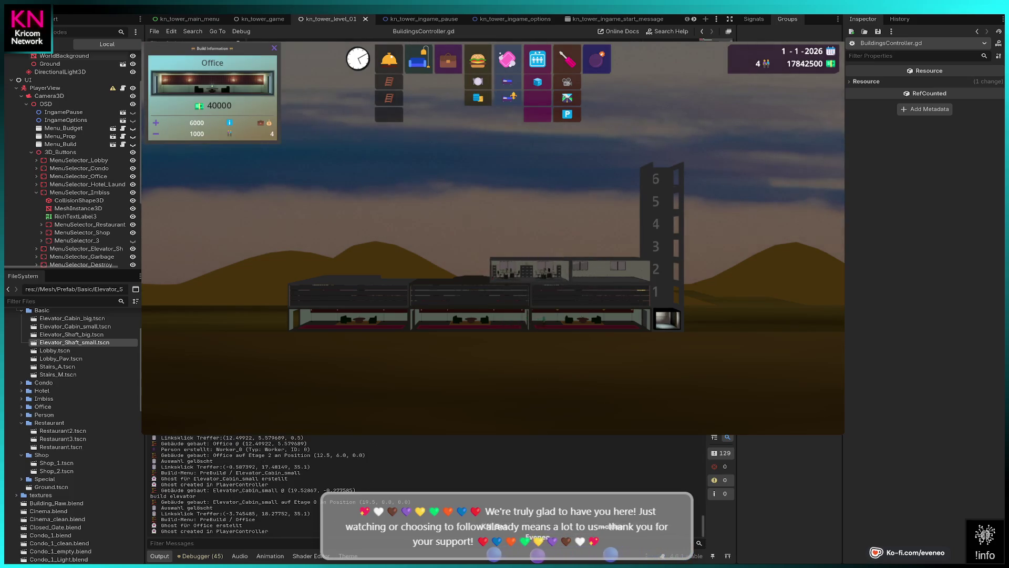
click(449, 269)
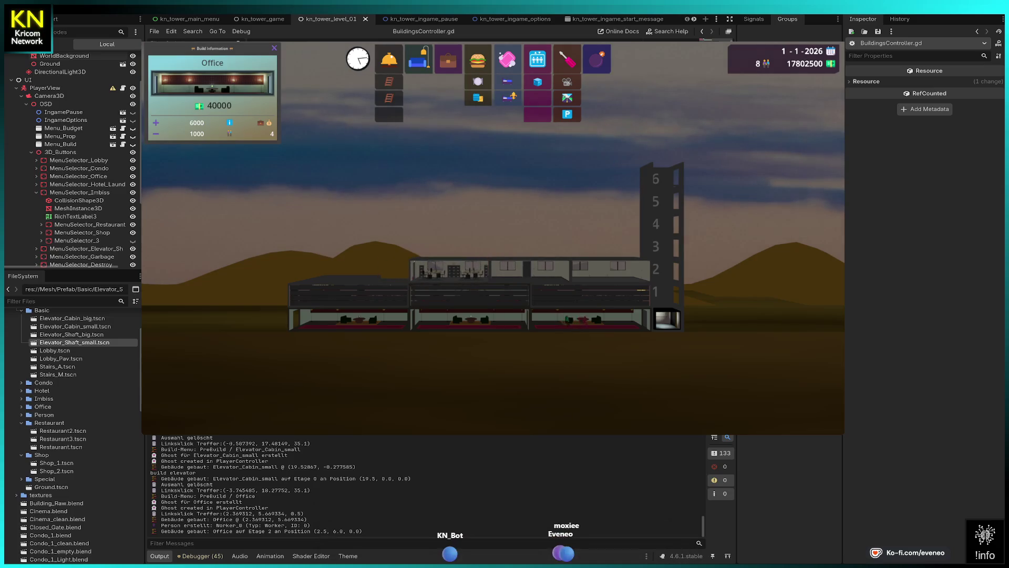
click(368, 268)
click(287, 268)
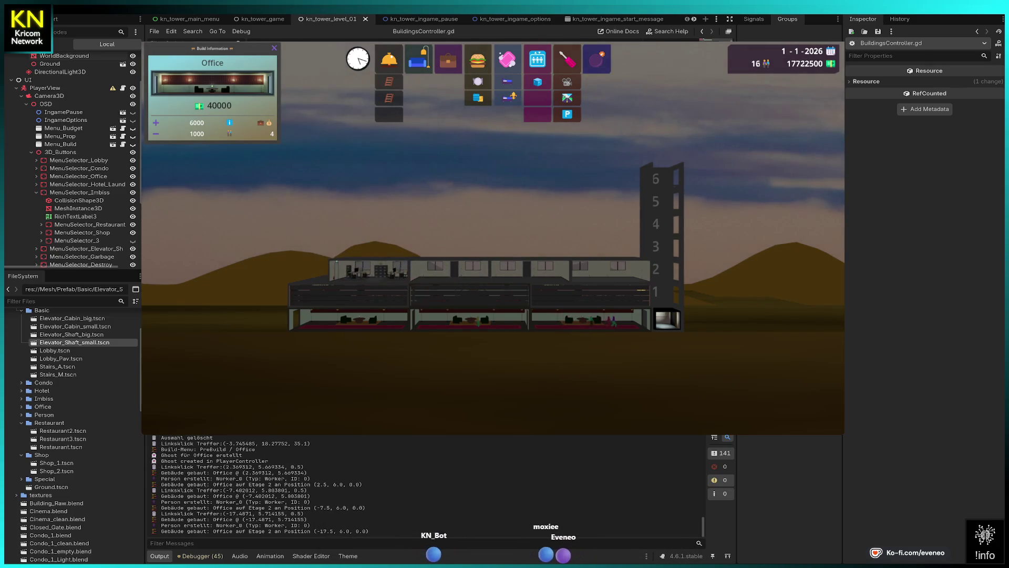
key(a)
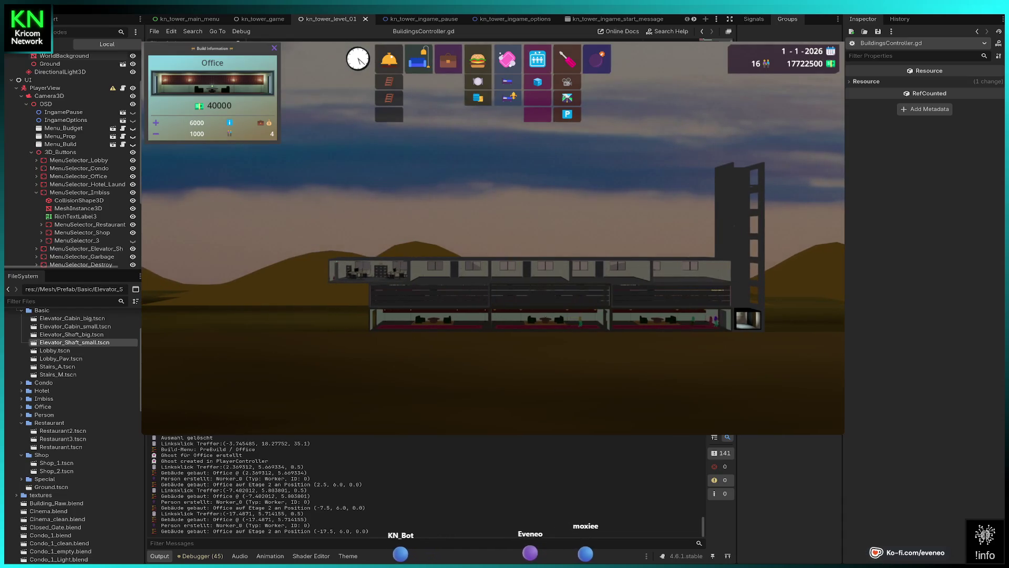
click(370, 269)
key(Escape)
key(a)
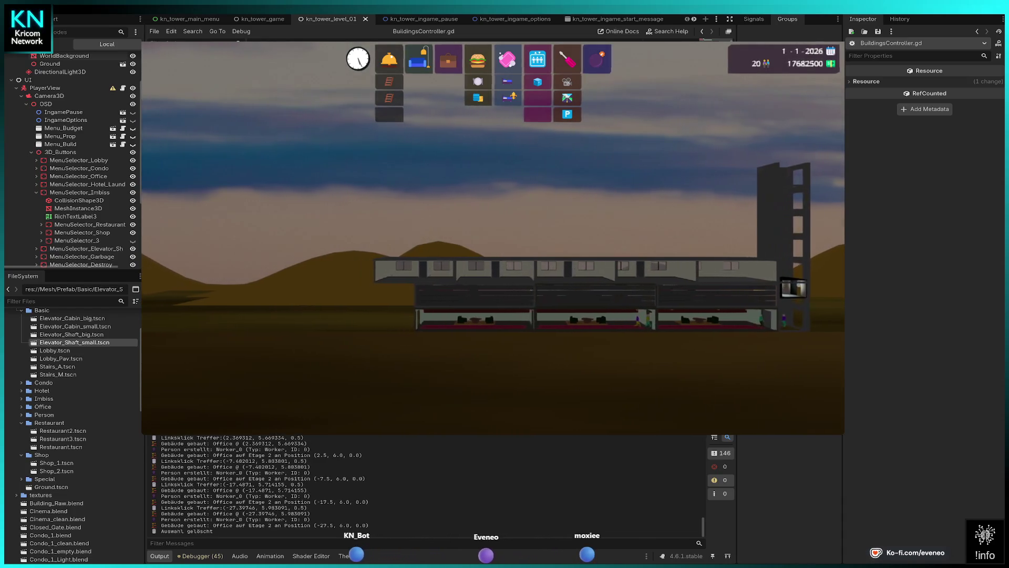
Build a Lobby at the far-left ground spot with a Shop above it on floor 1.
click(389, 59)
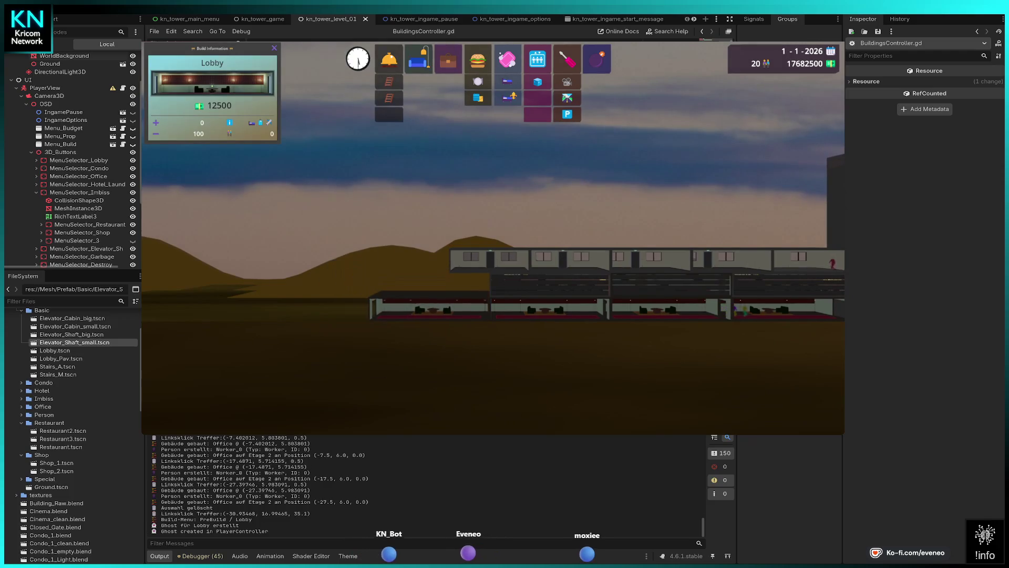
click(428, 307)
key(Escape)
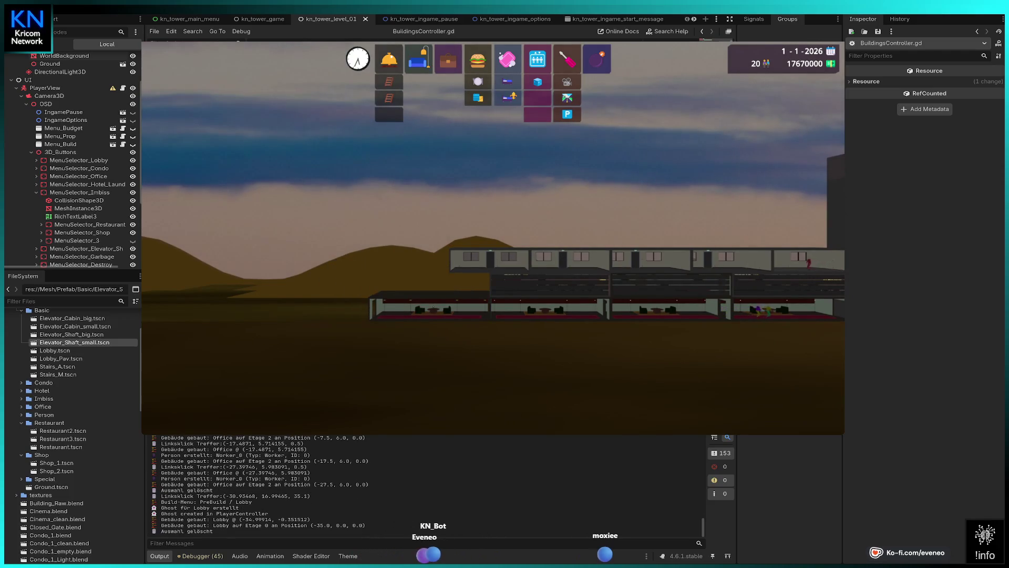
click(478, 98)
click(428, 284)
key(Escape)
Place one more Office on floor 2 above the new shop.
click(448, 59)
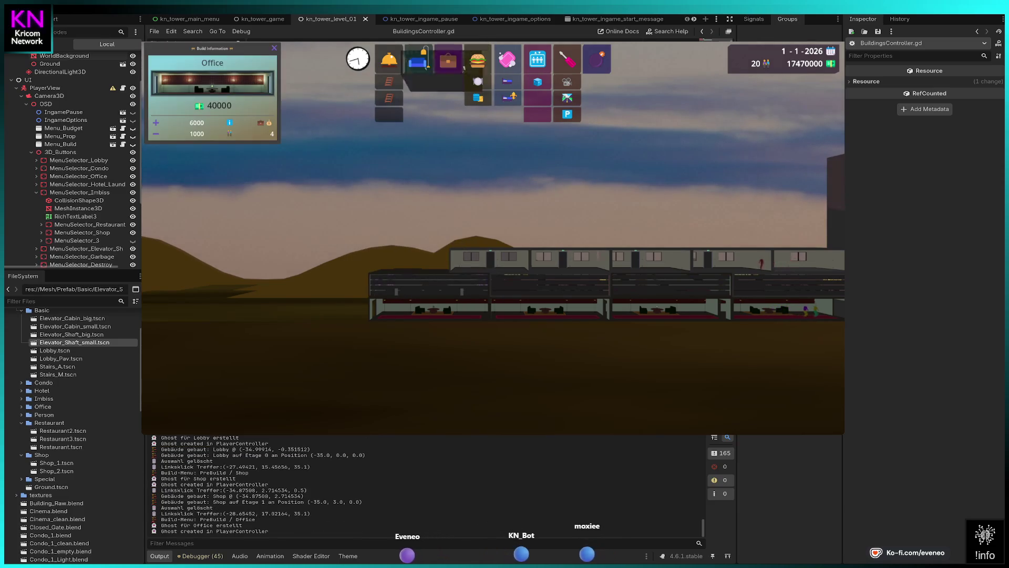
click(446, 190)
key(Escape)
click(537, 59)
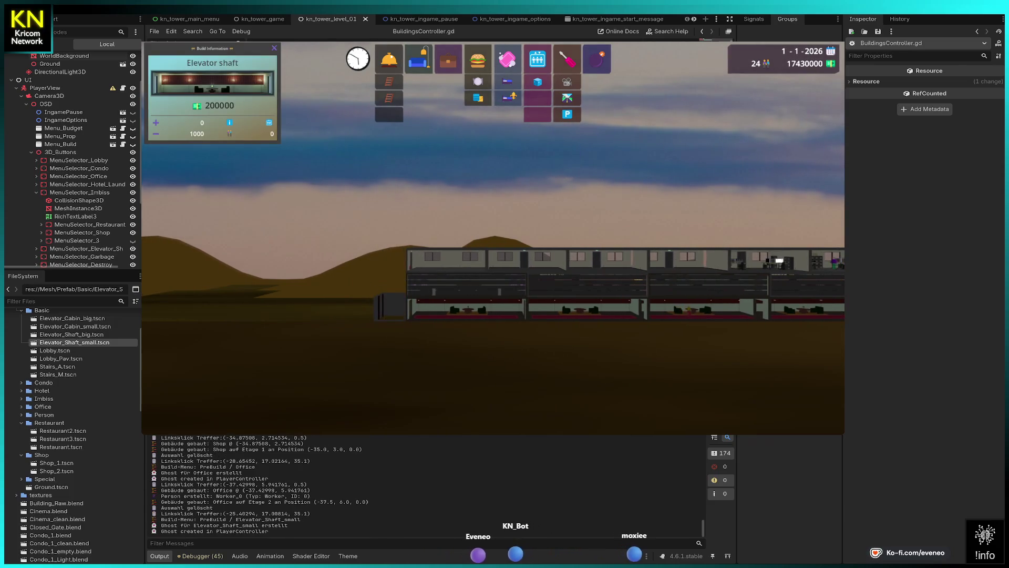
Build the left elevator shaft from the ground floor up to floor 3.
click(389, 305)
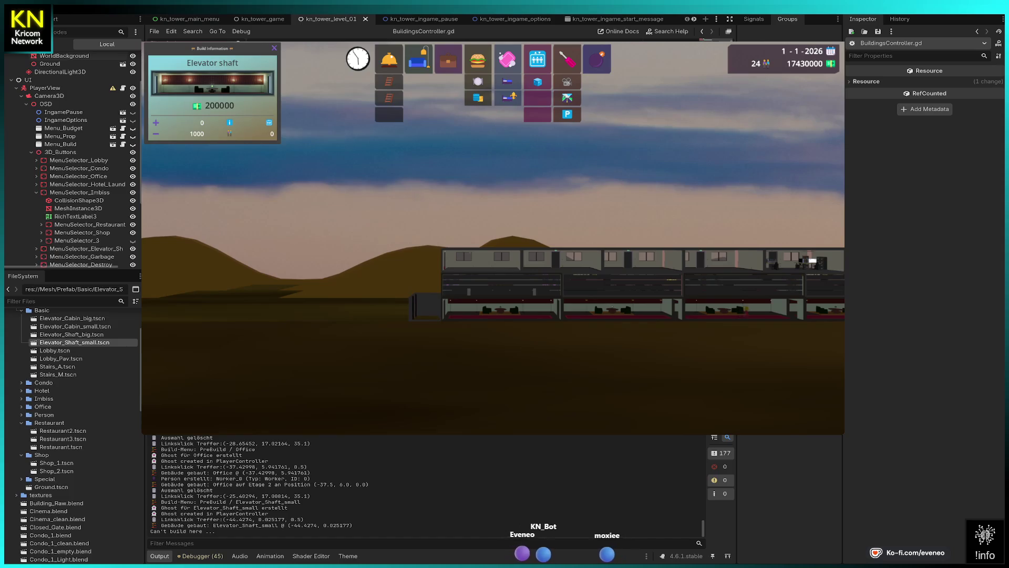
click(426, 305)
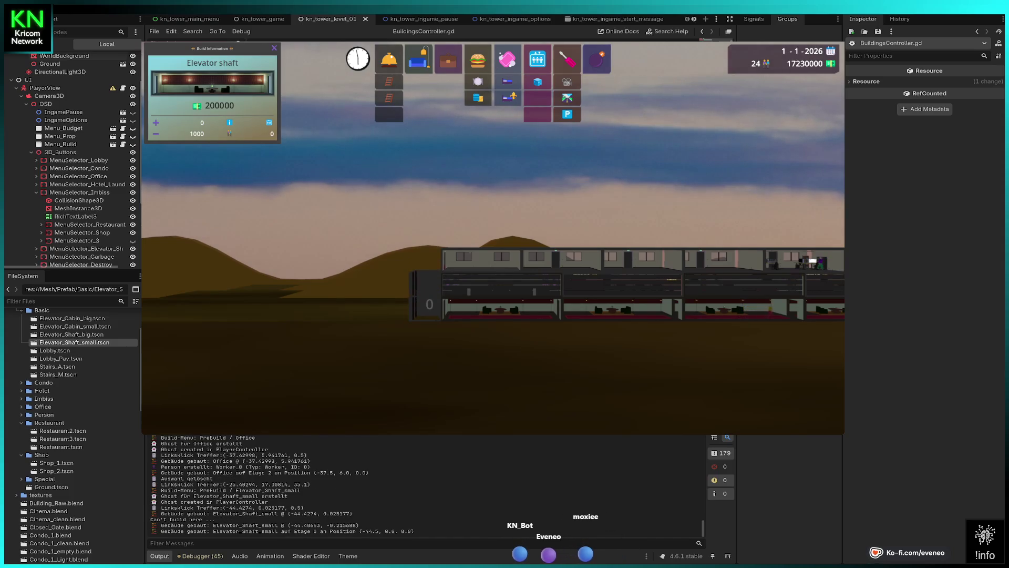
click(426, 282)
click(425, 259)
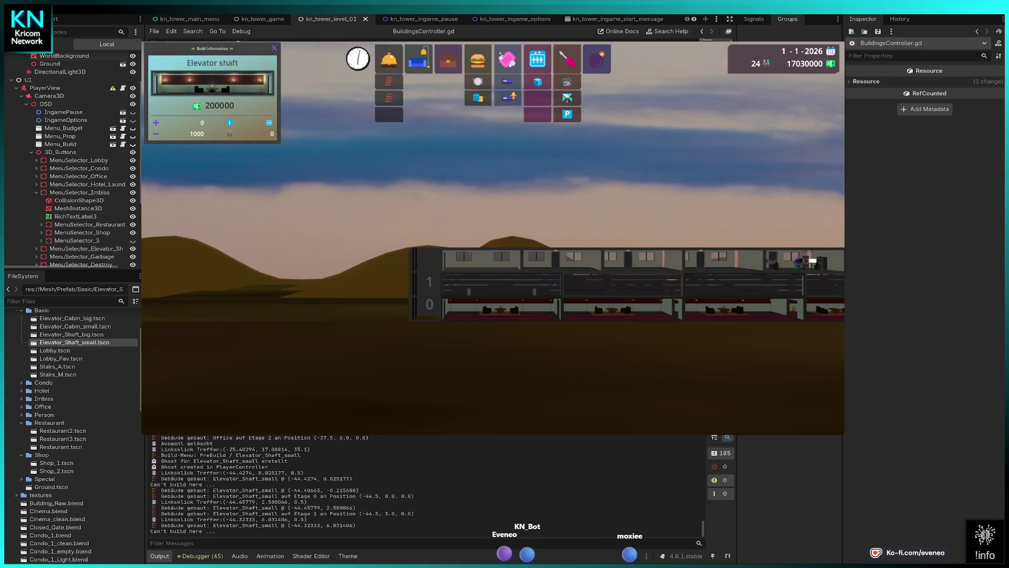
click(426, 259)
click(428, 236)
key(Escape)
Fix the misplaced floor-3 segment, extend the shaft to floor 7, and add a small cabin.
click(597, 59)
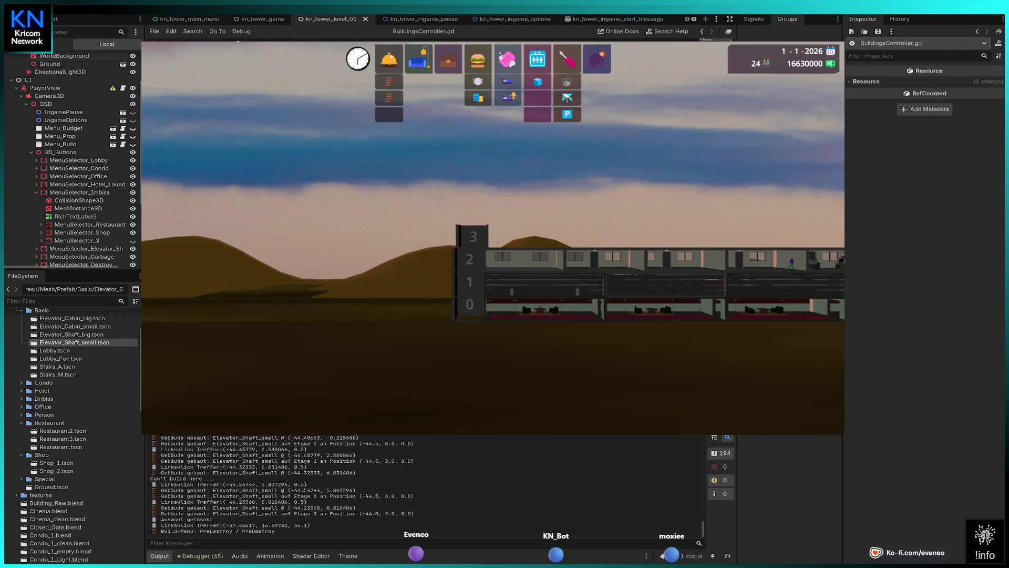
click(472, 237)
click(537, 59)
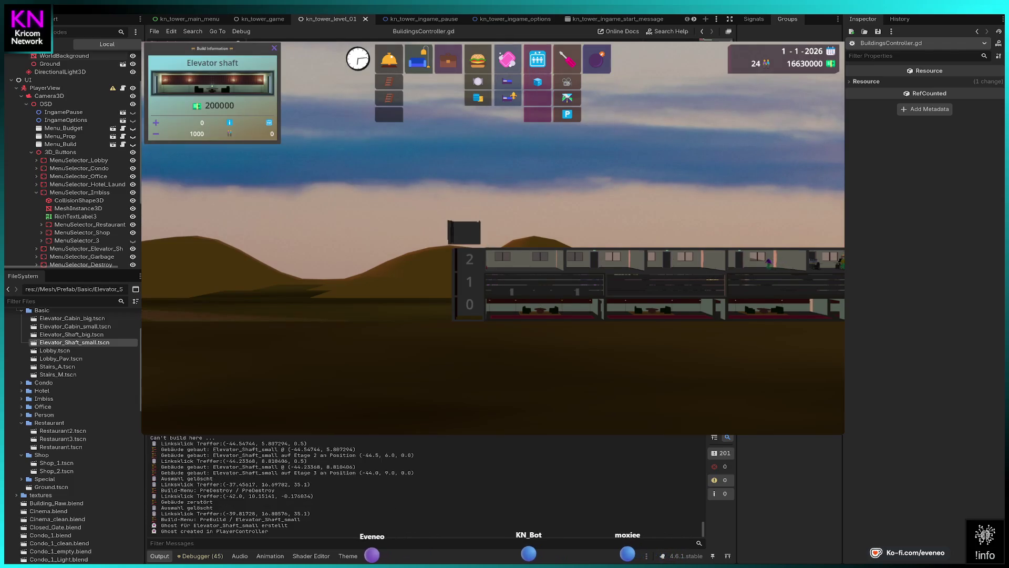
click(468, 237)
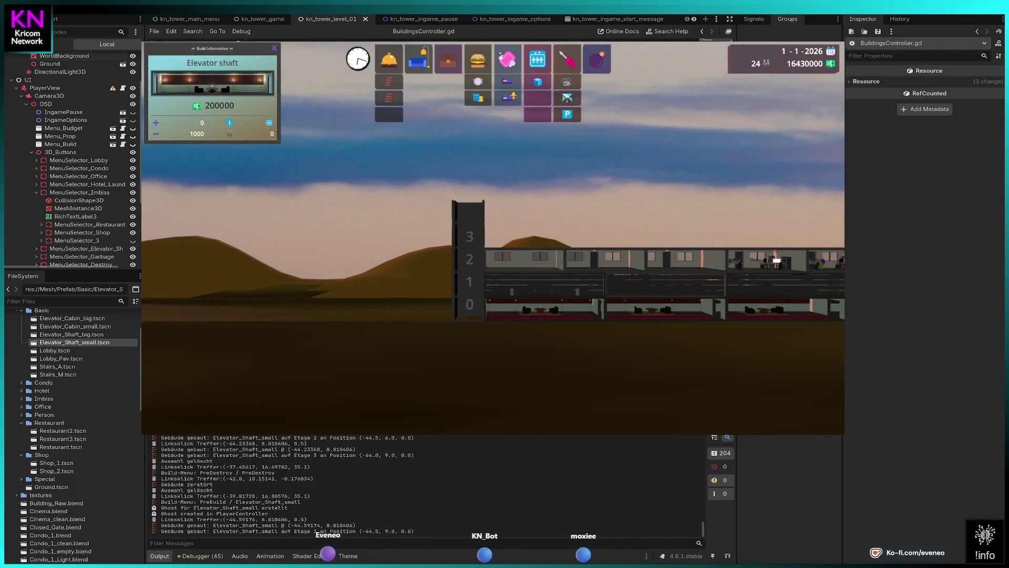
click(468, 214)
click(467, 191)
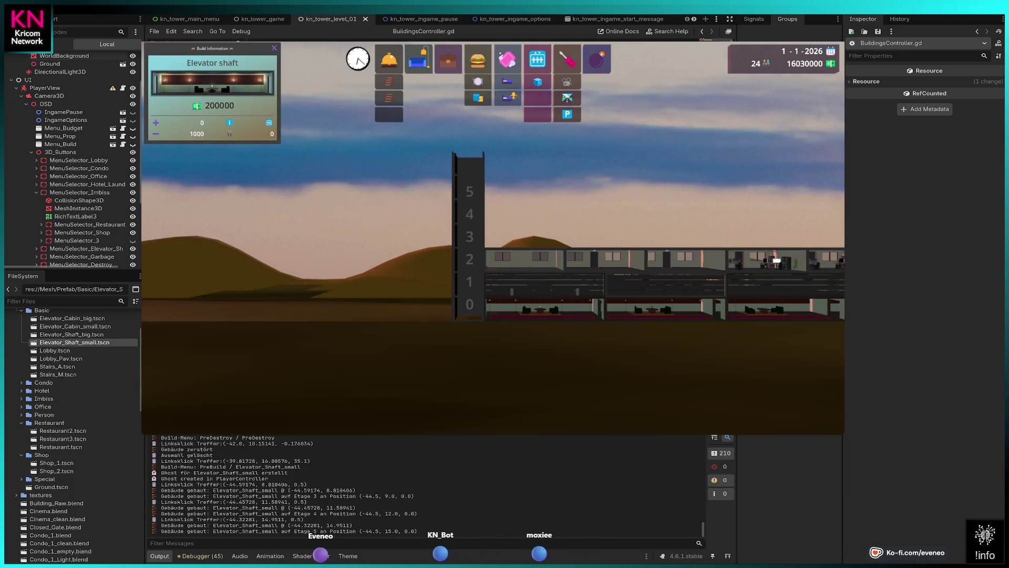
click(469, 169)
click(469, 201)
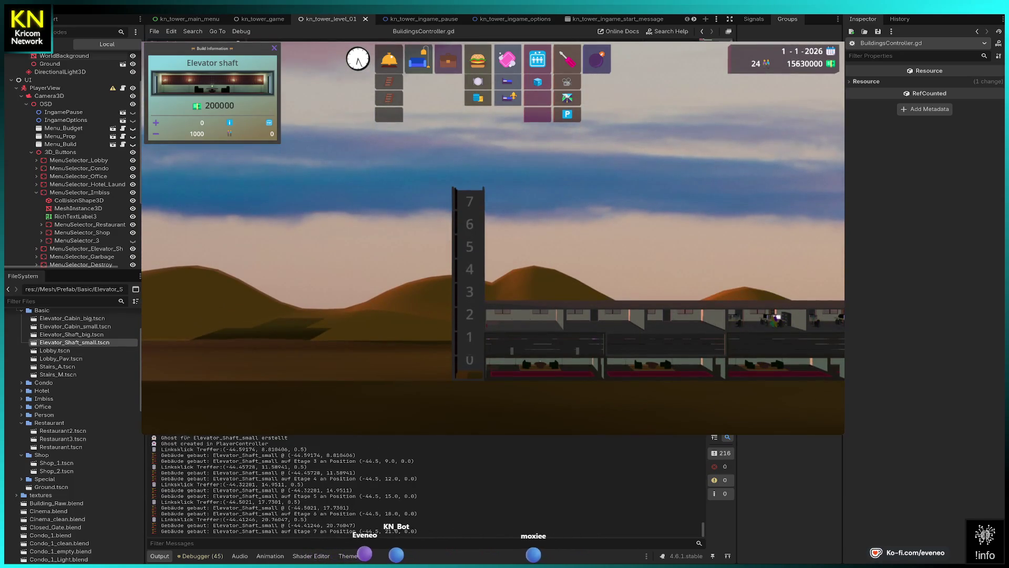
key(Escape)
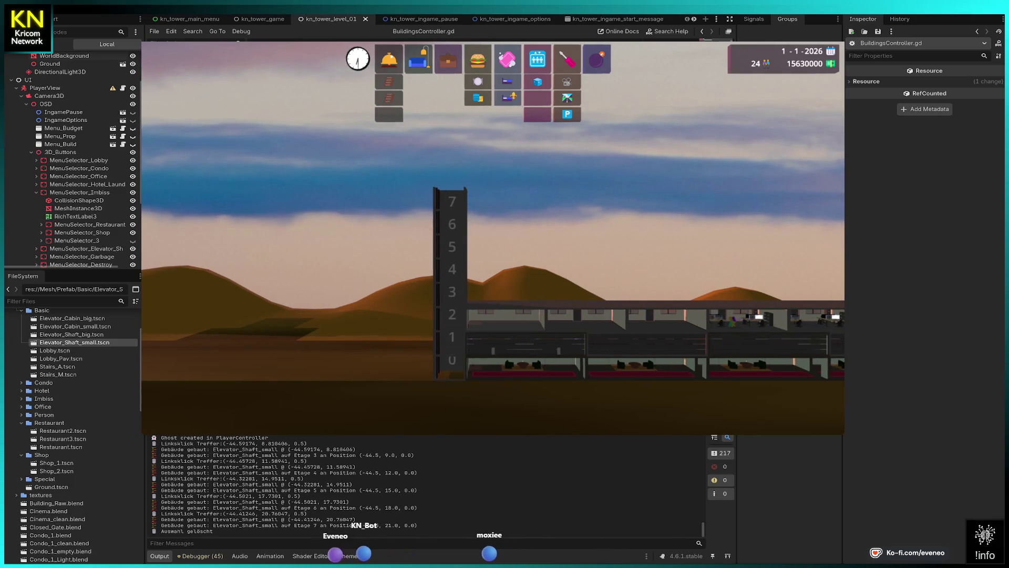
click(537, 59)
click(450, 368)
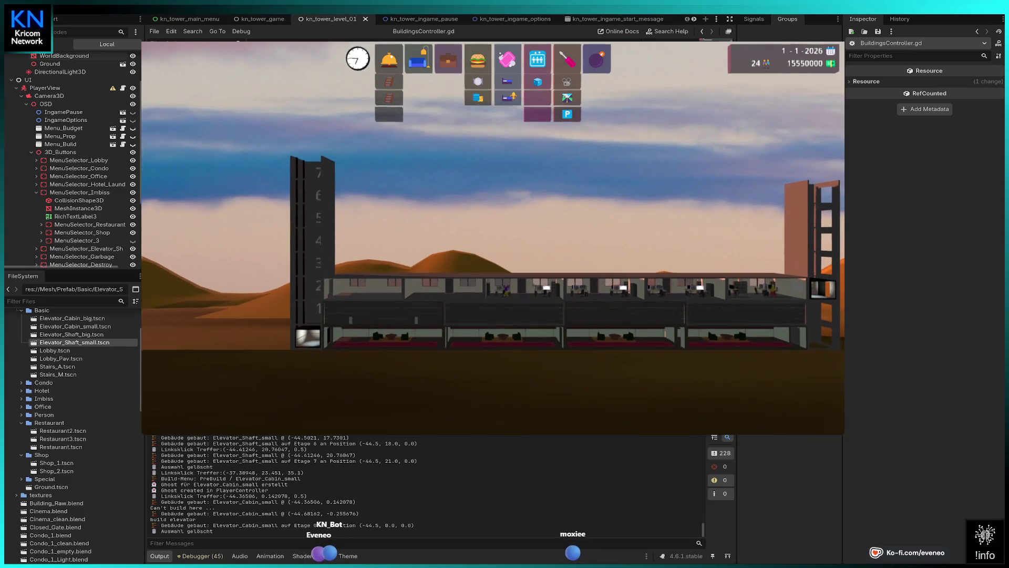
Place a row of Offices along floor 4 out to its left end.
click(448, 59)
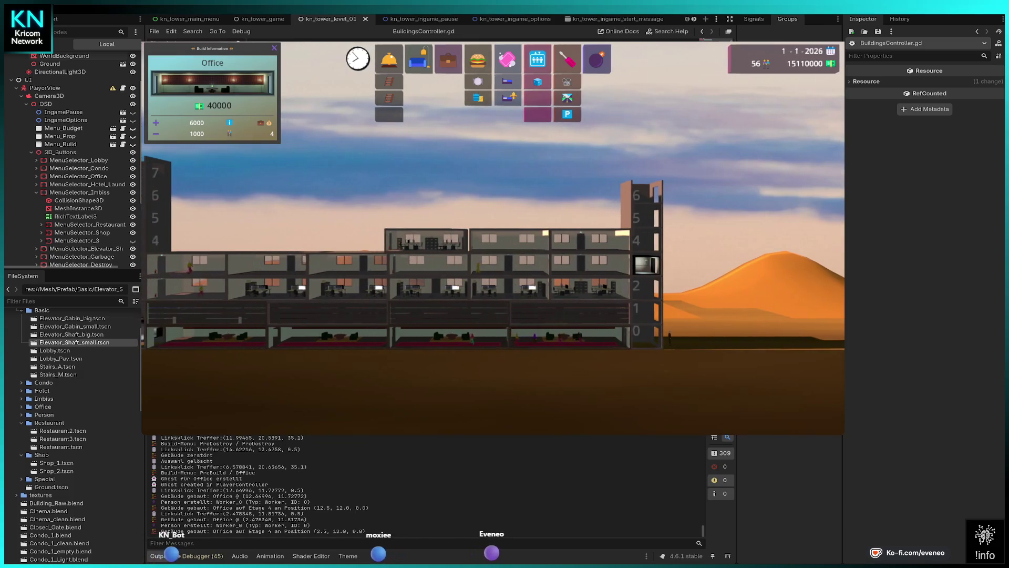
click(433, 239)
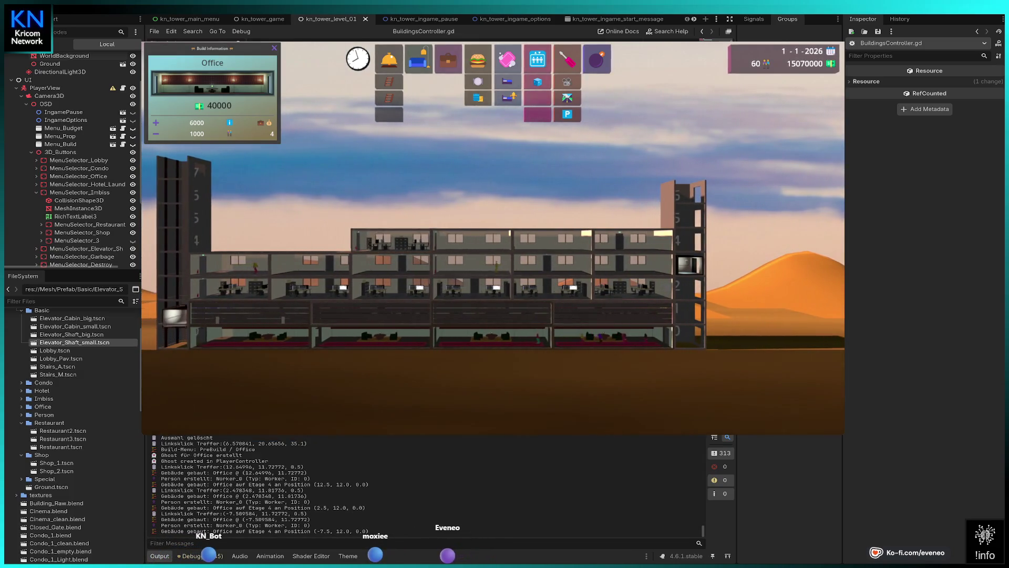
click(360, 229)
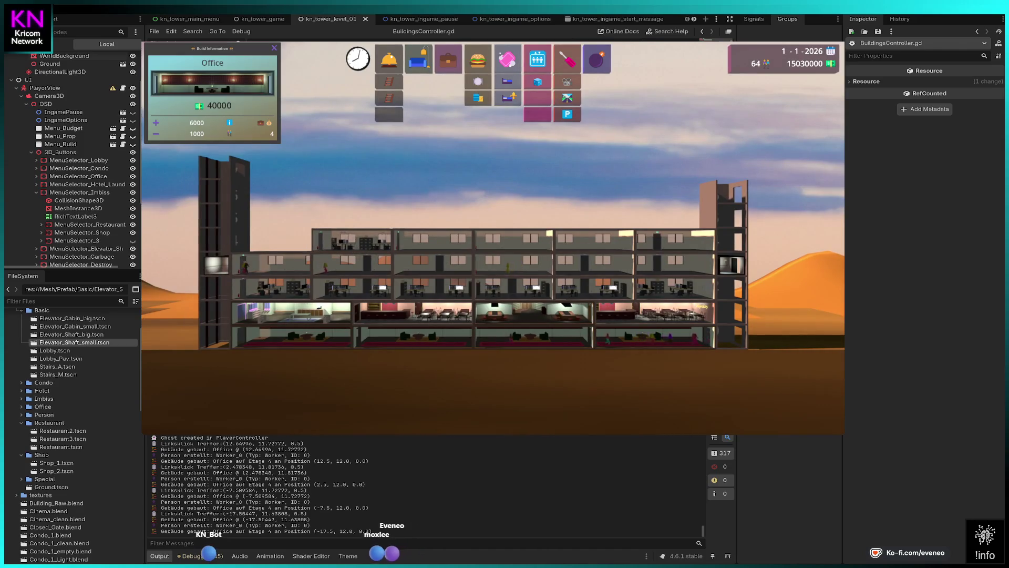
click(272, 240)
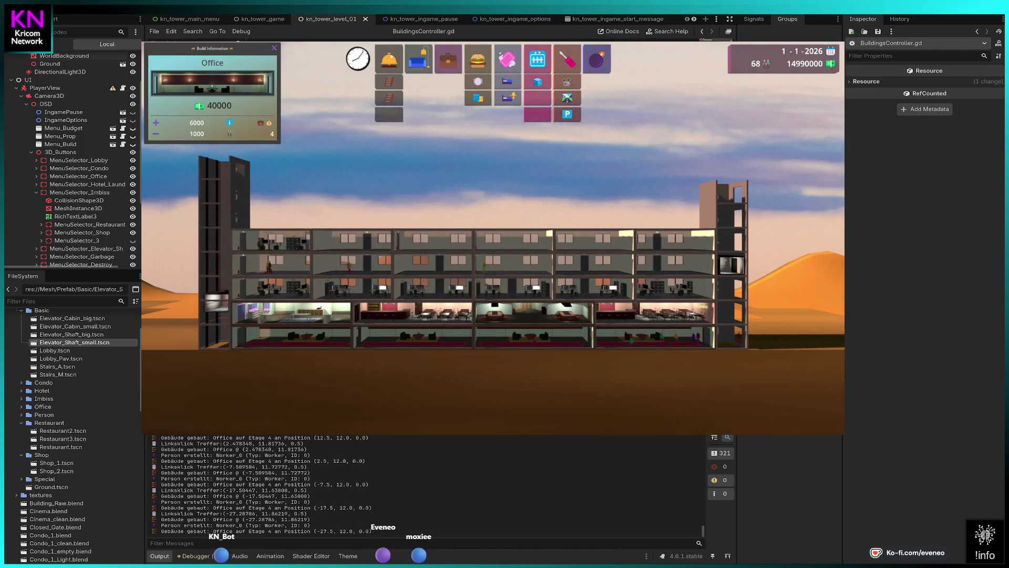
click(192, 239)
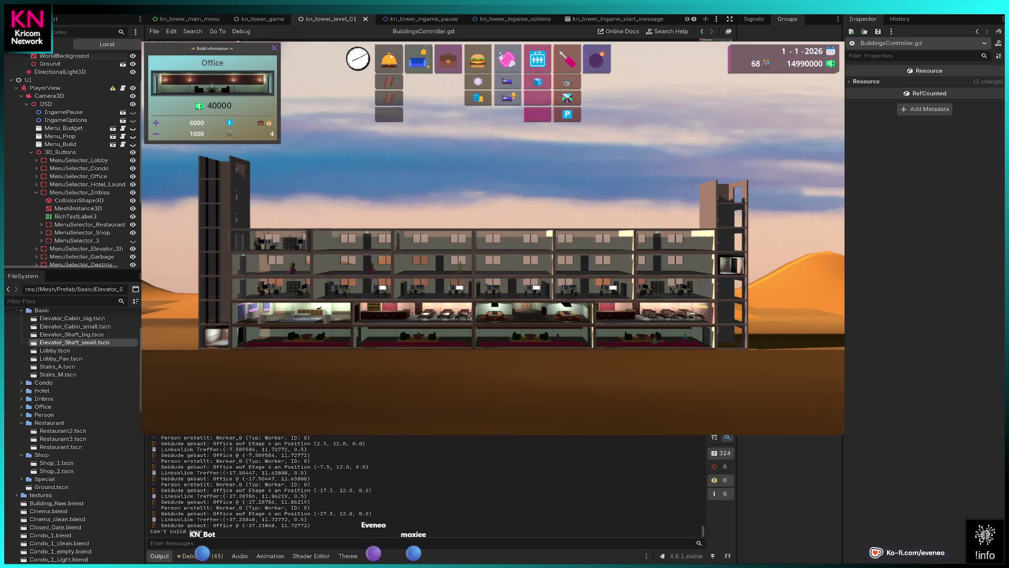
click(192, 239)
right_click(193, 240)
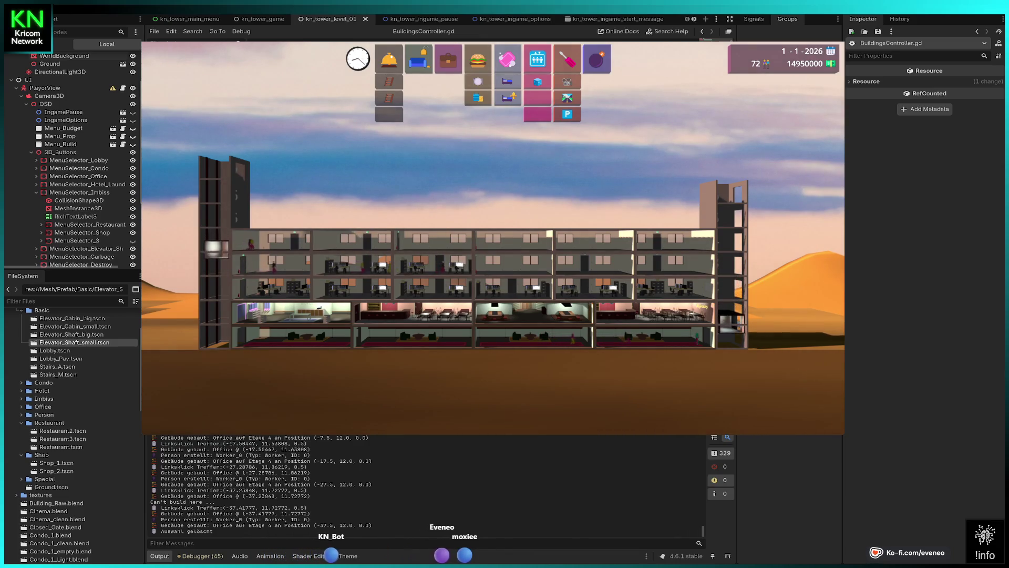
Pan left and open the People Inspector for the newly arrived visitor.
key(a)
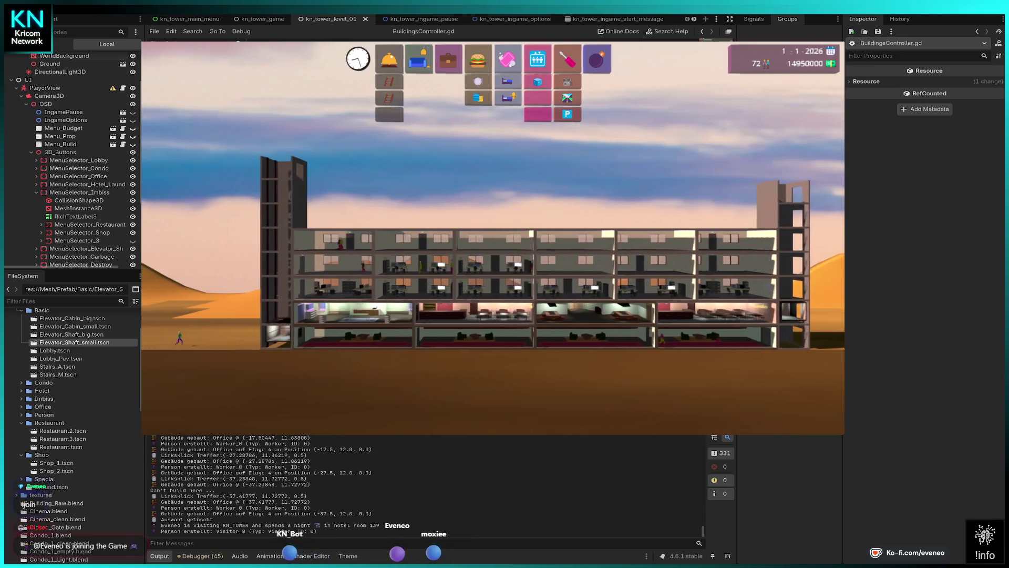
key(a)
click(224, 337)
Select Condominium and demolish a condo misplaced floating on the roof.
key(d)
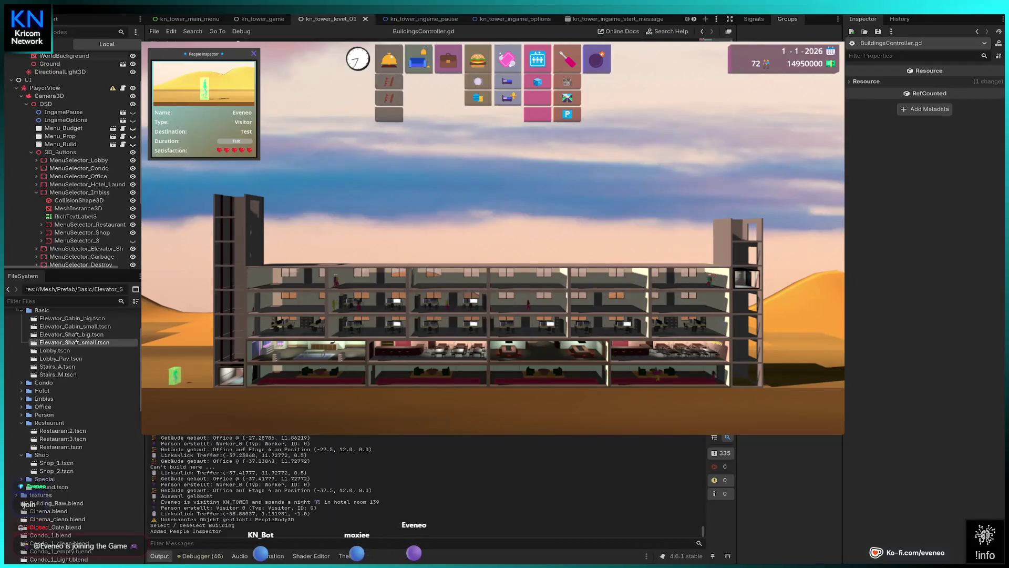
click(419, 59)
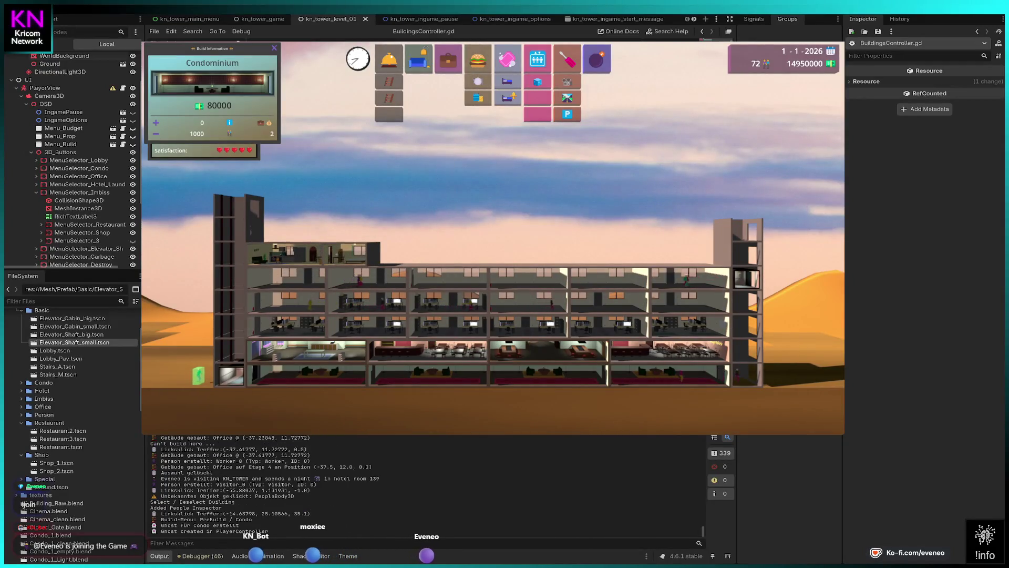
click(314, 252)
key(a)
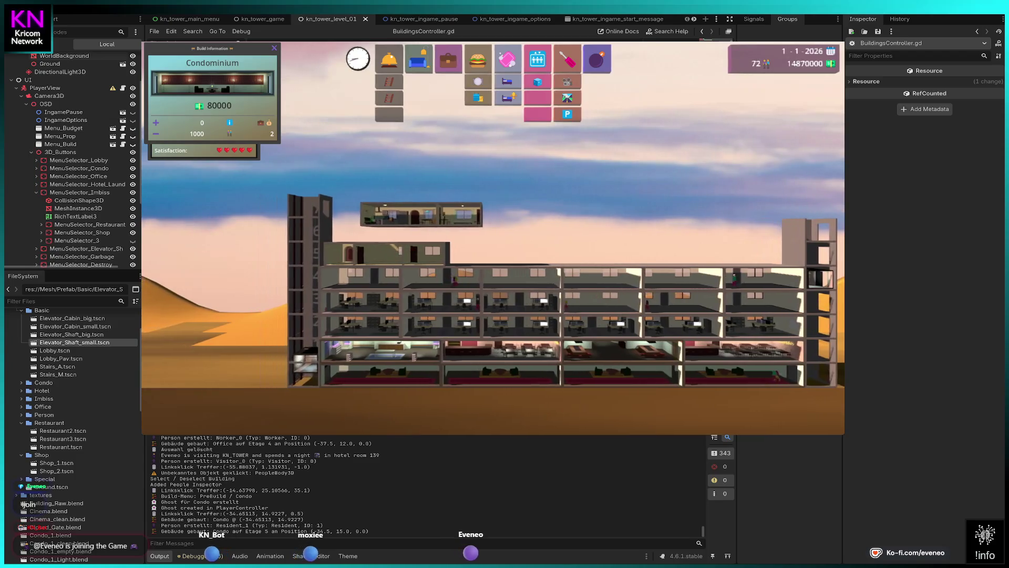
click(597, 58)
click(410, 252)
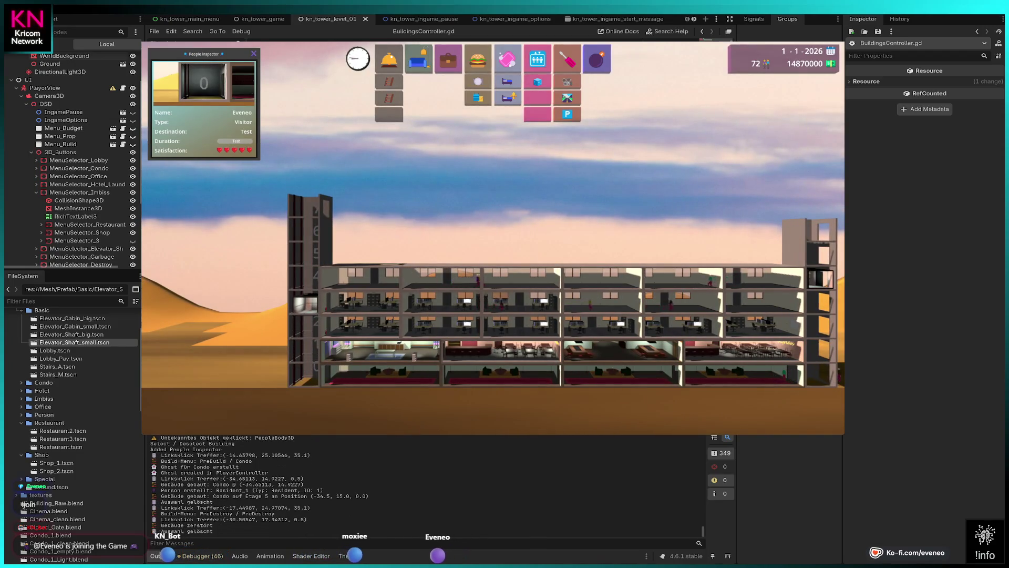
click(419, 59)
key(a)
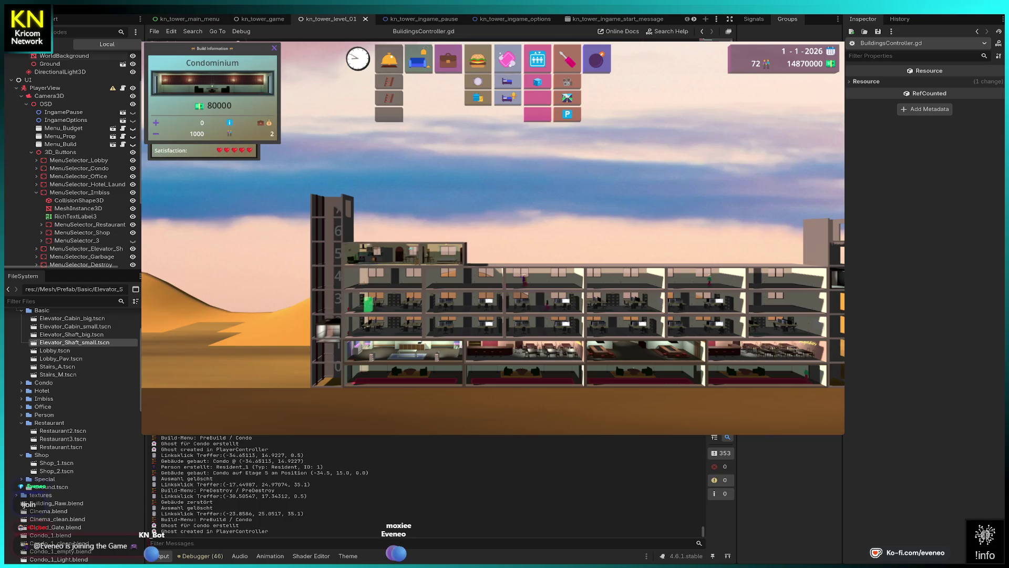
Fill floors 5 and 6 with Condos from the middle to the right side.
click(405, 251)
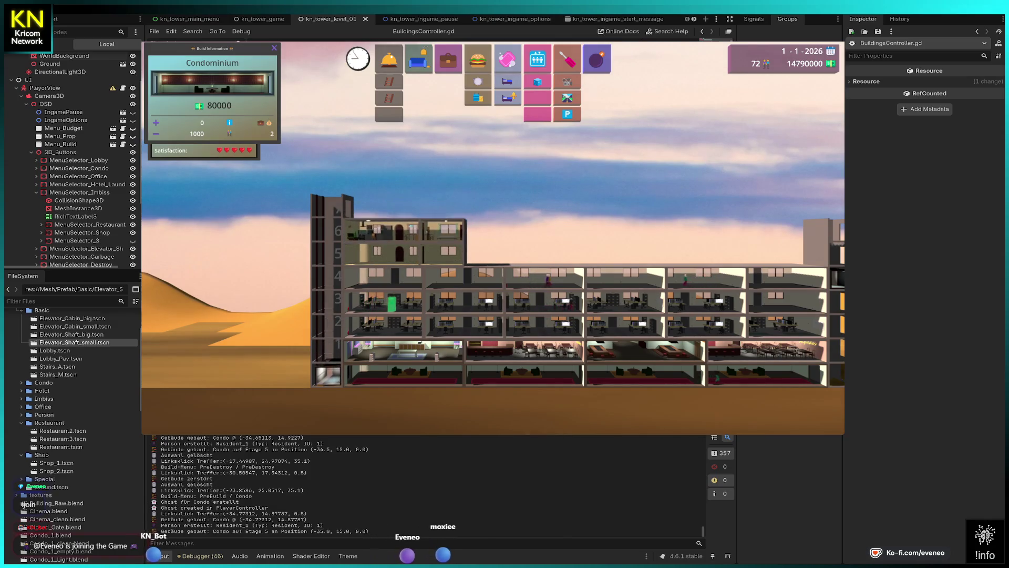
click(405, 231)
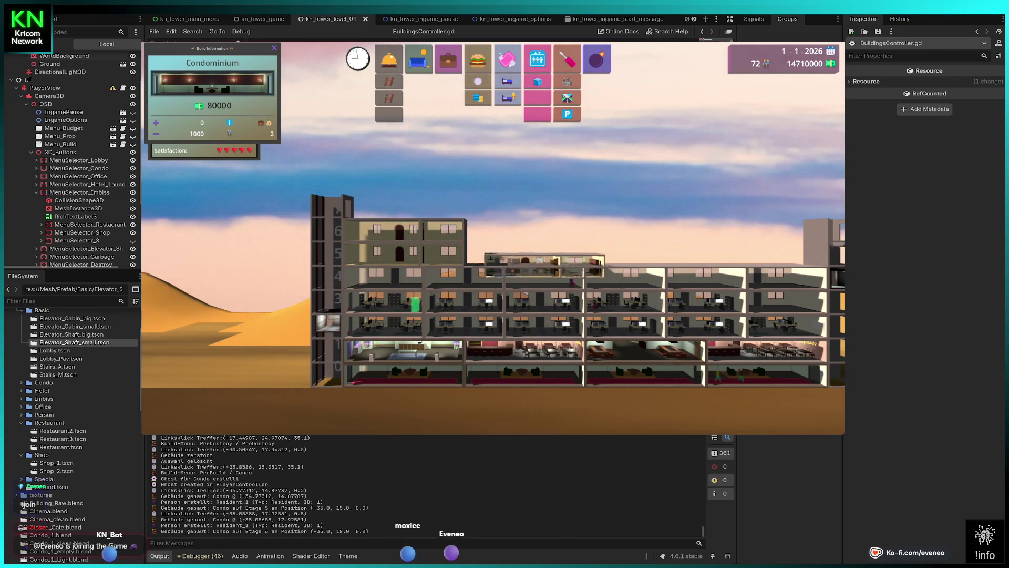
click(526, 254)
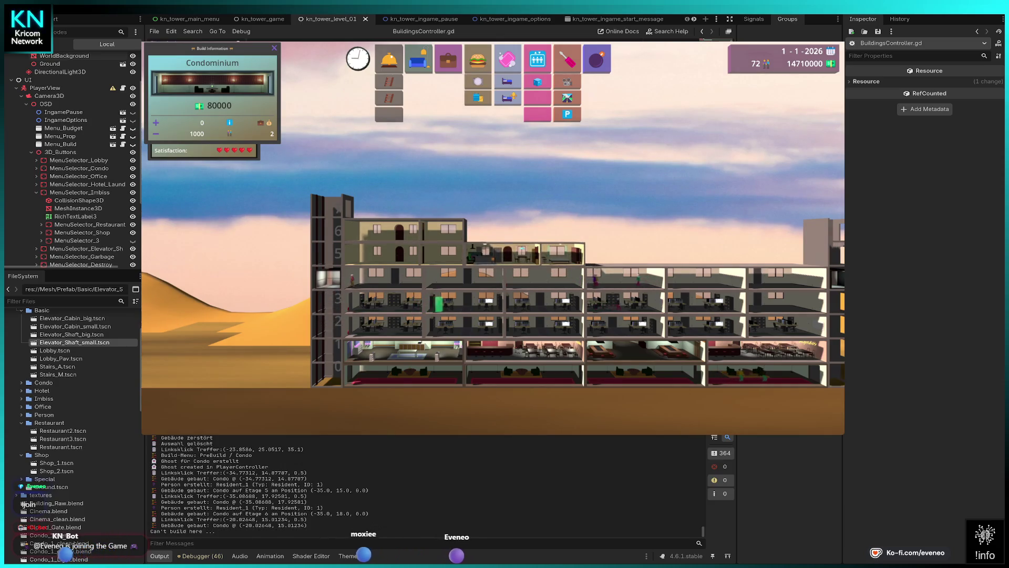
click(525, 254)
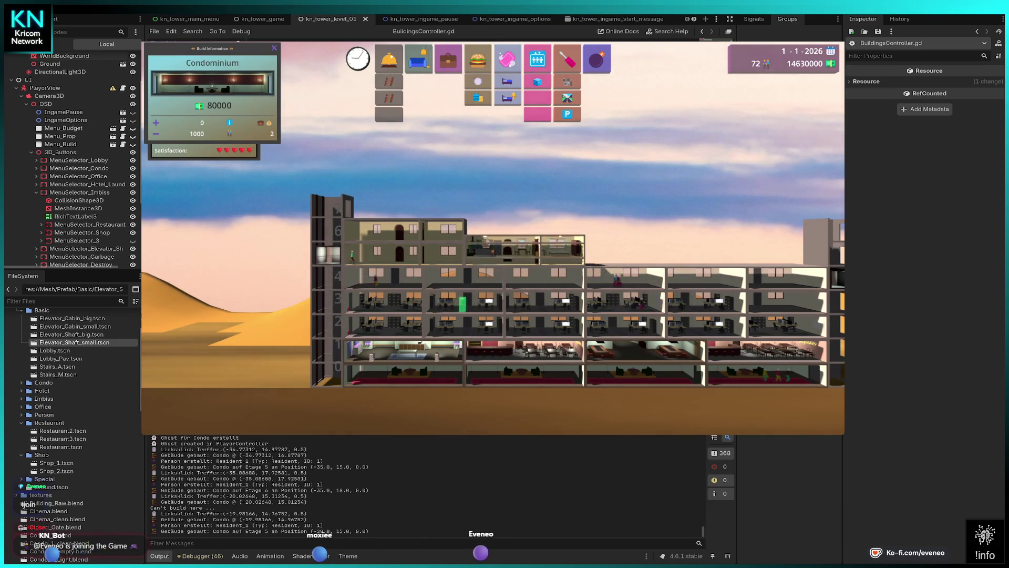
click(526, 227)
click(526, 227)
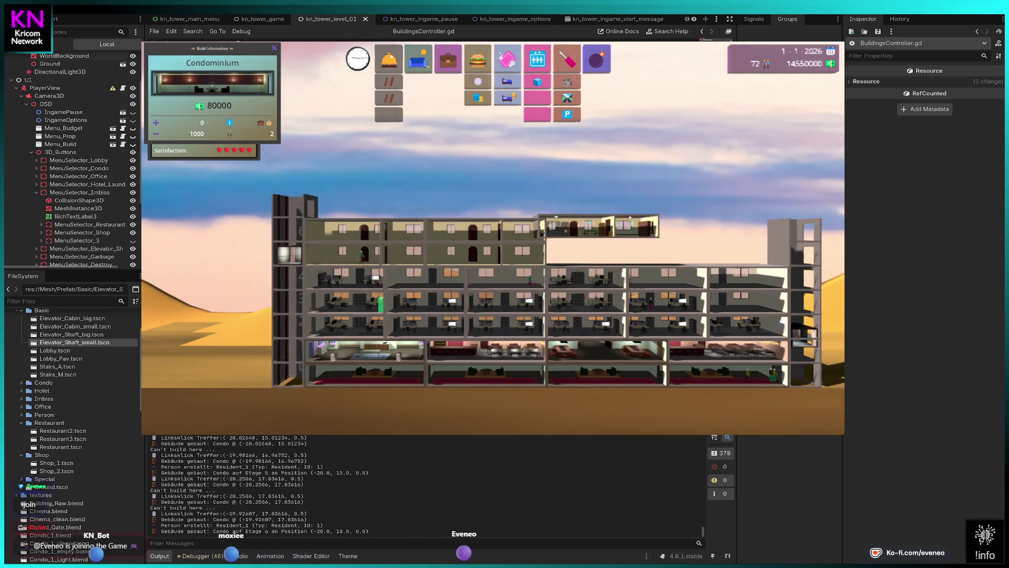
click(525, 227)
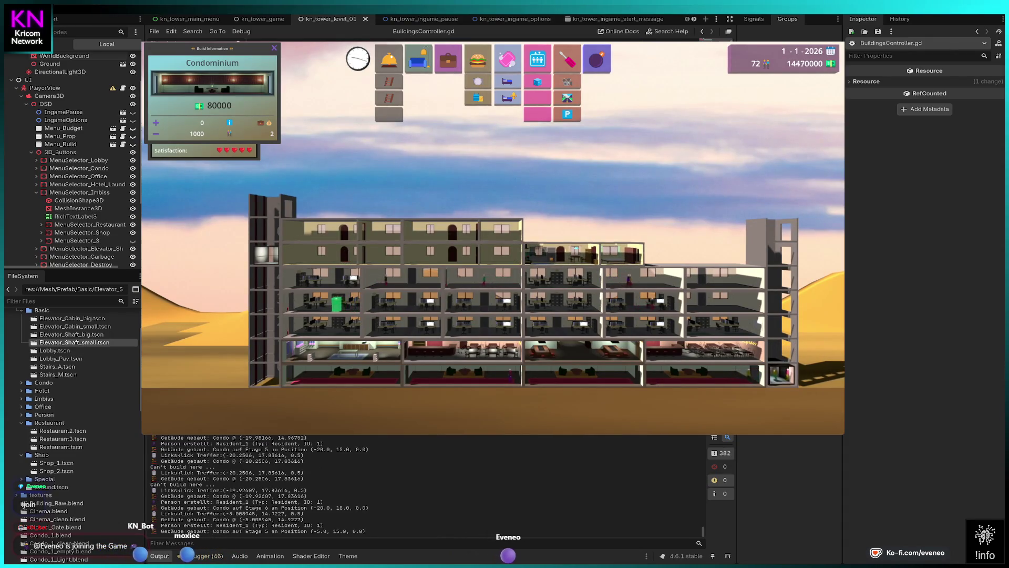
click(525, 251)
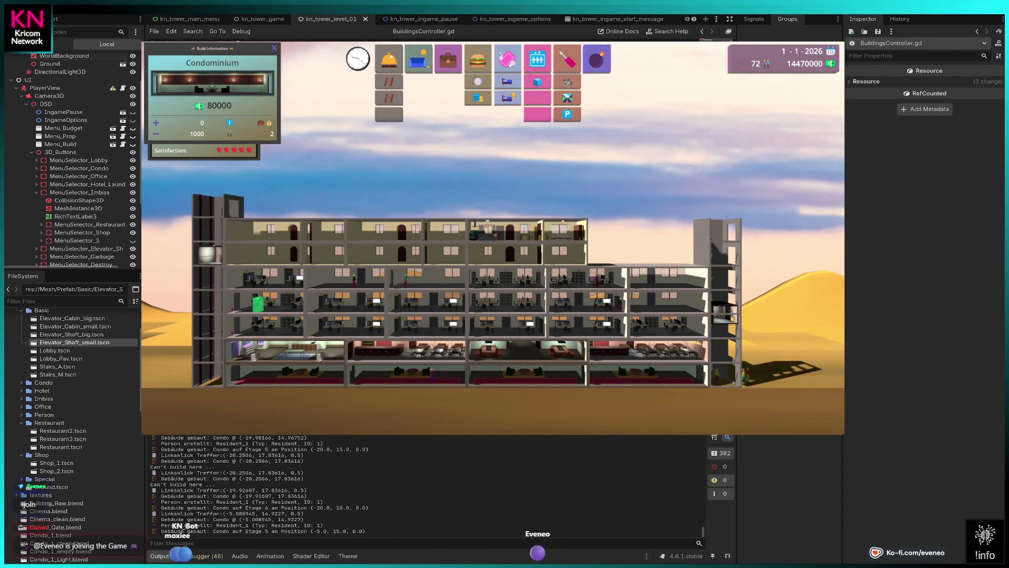
click(526, 227)
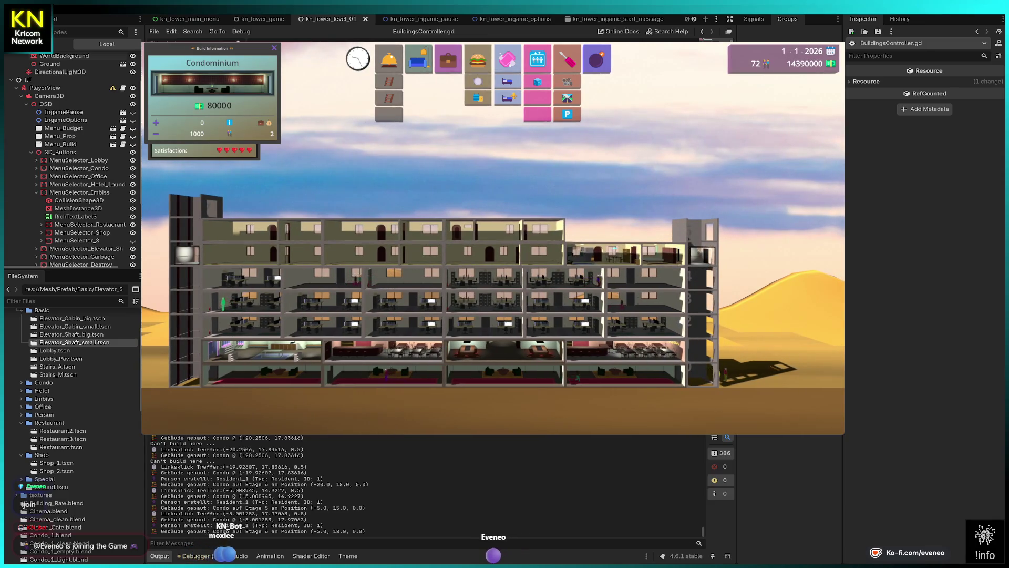
click(625, 252)
click(625, 227)
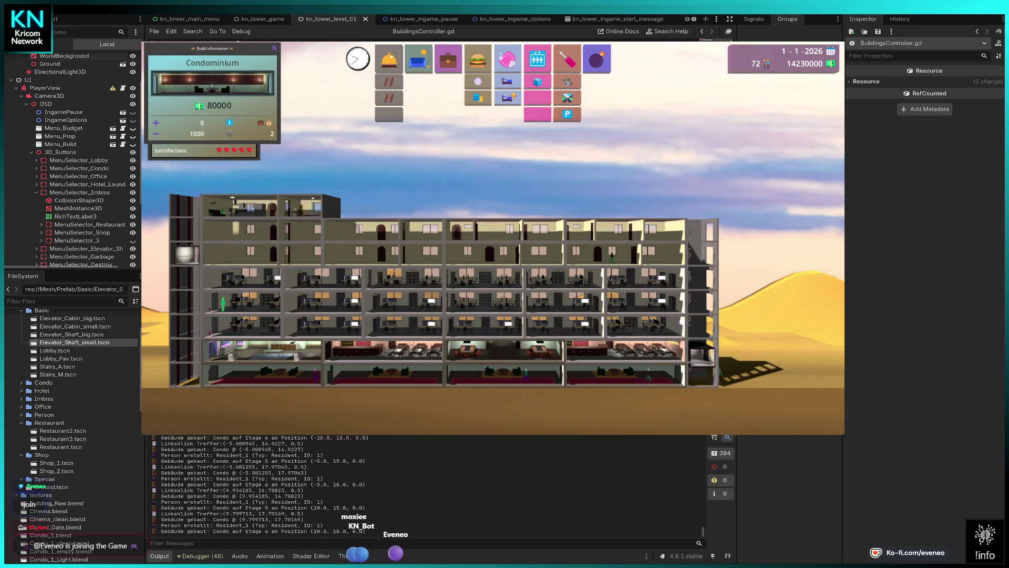
Add a row of Condos across the top floor 7.
click(252, 207)
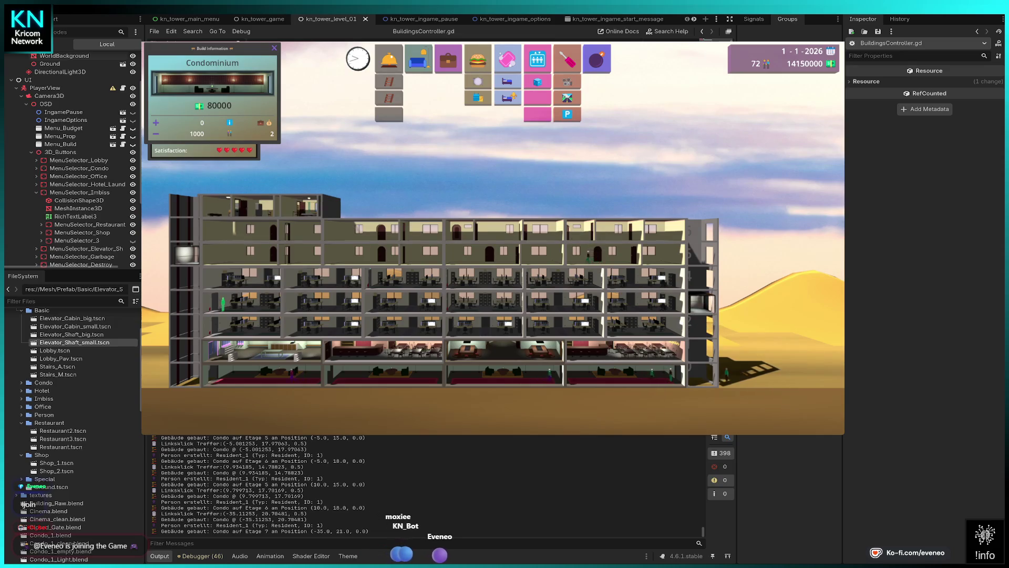
click(451, 206)
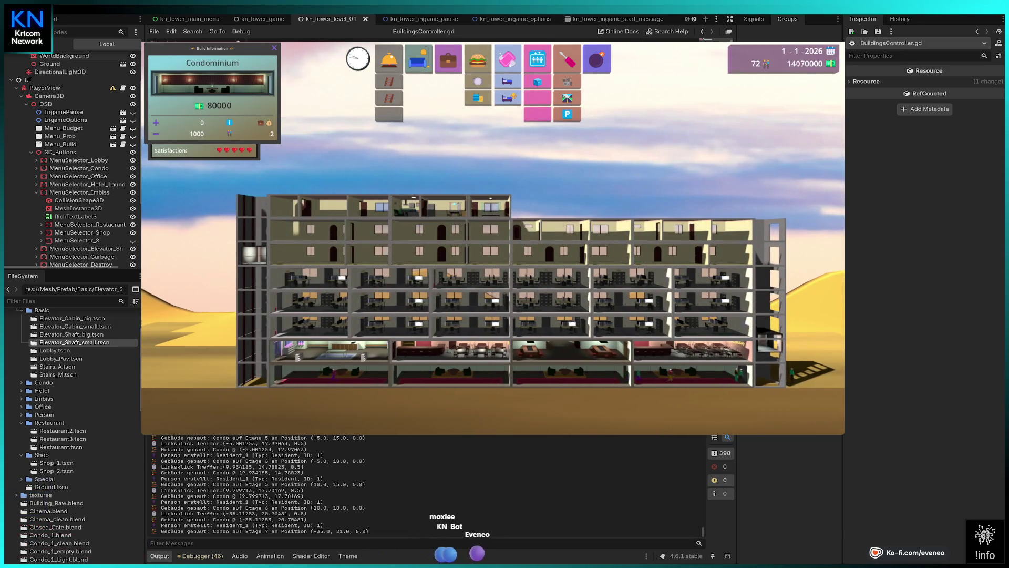
click(572, 206)
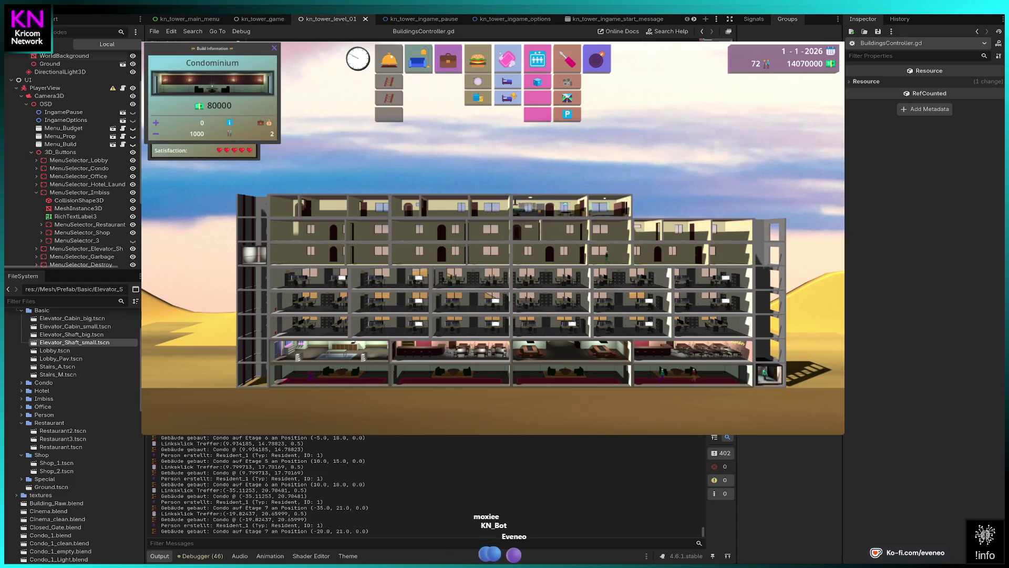
click(688, 206)
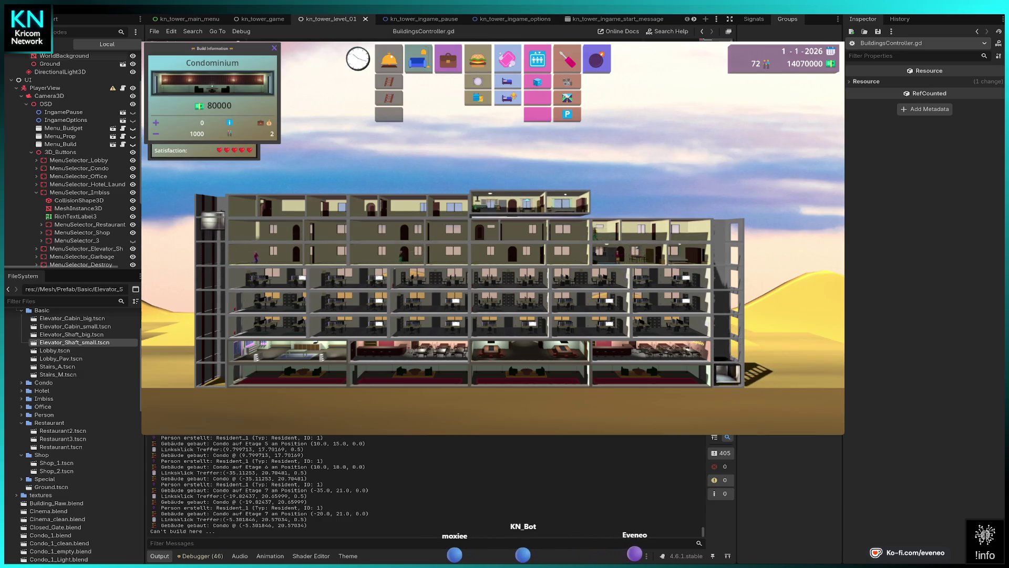
click(530, 204)
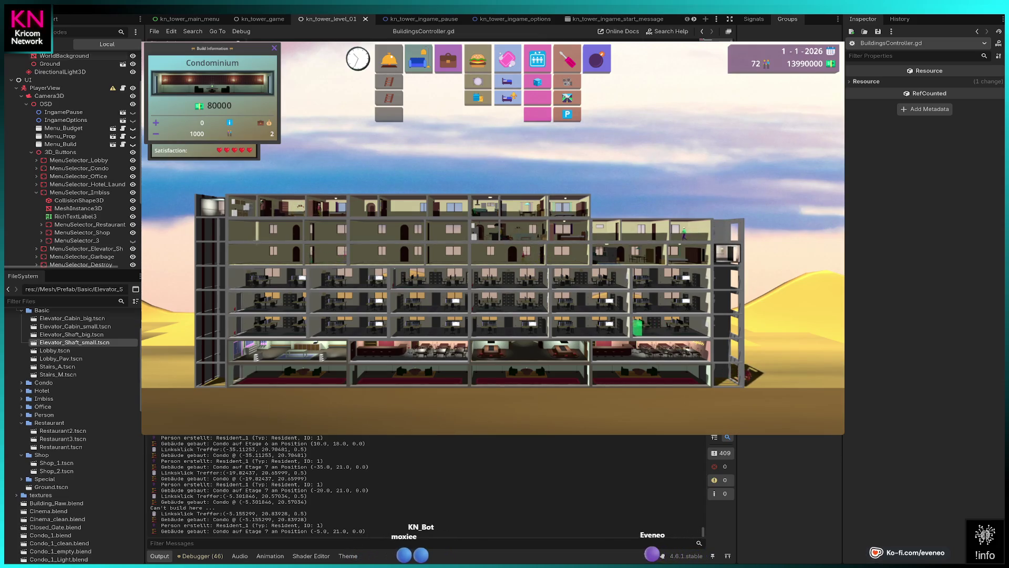
click(645, 206)
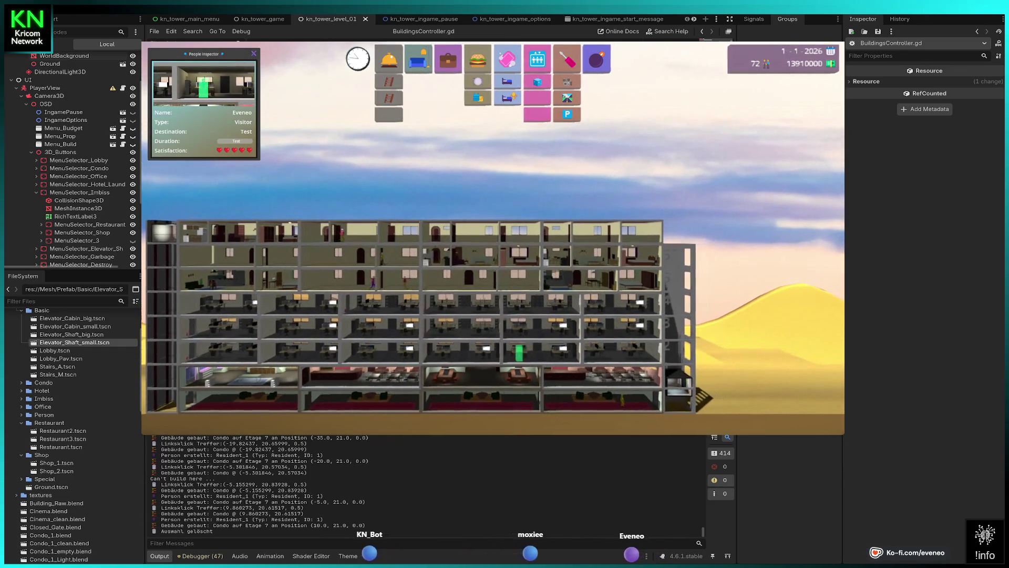
Extend the right-hand elevator shaft upward through floors 7 to 10.
click(537, 59)
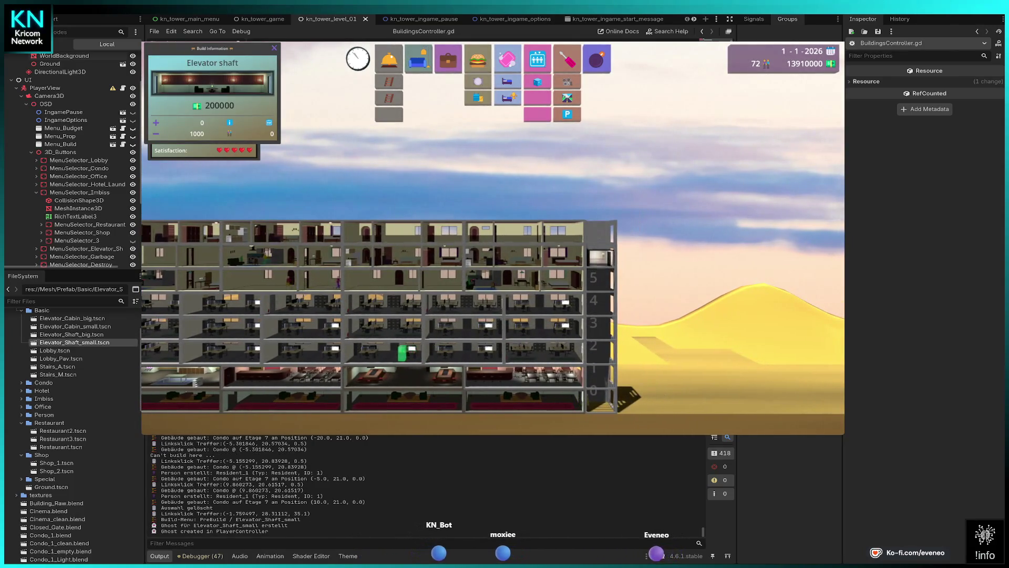
click(600, 232)
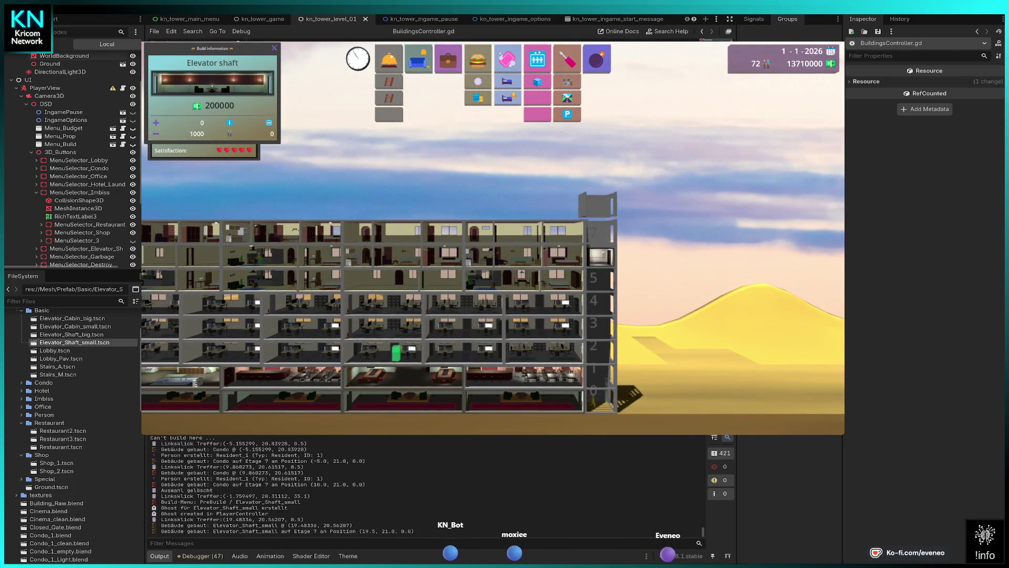
click(599, 209)
click(598, 186)
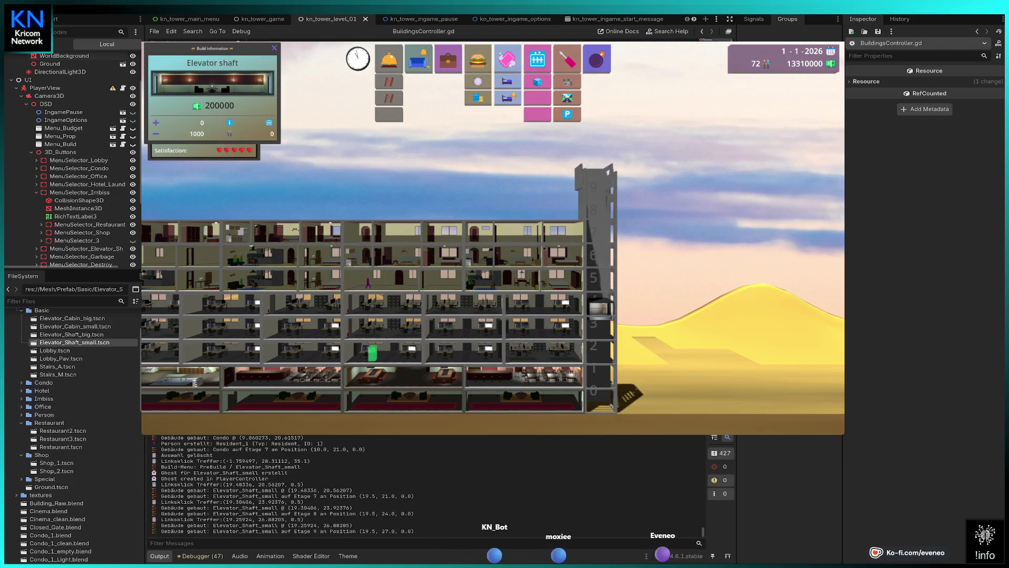
click(598, 178)
key(Escape)
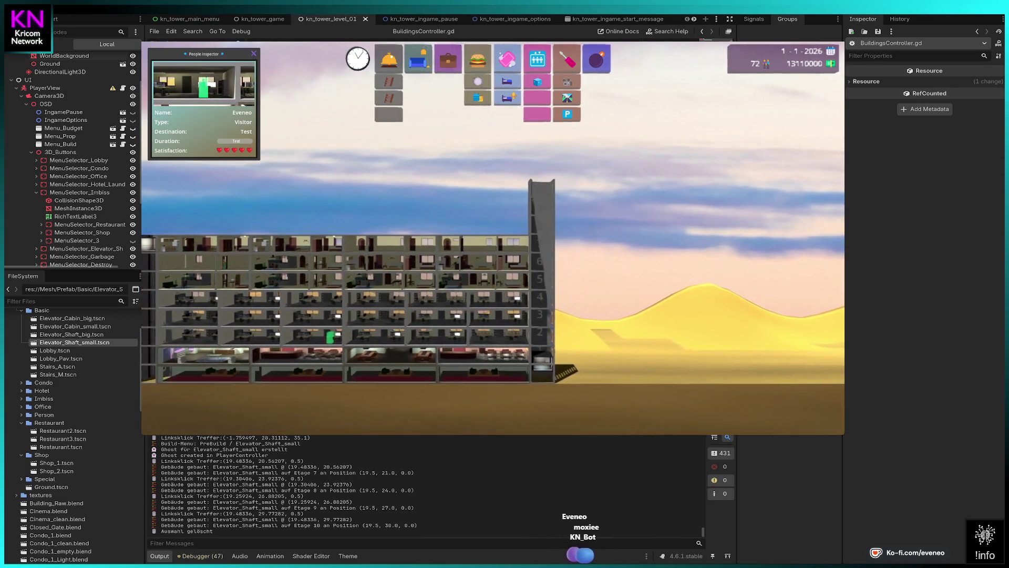
click(389, 59)
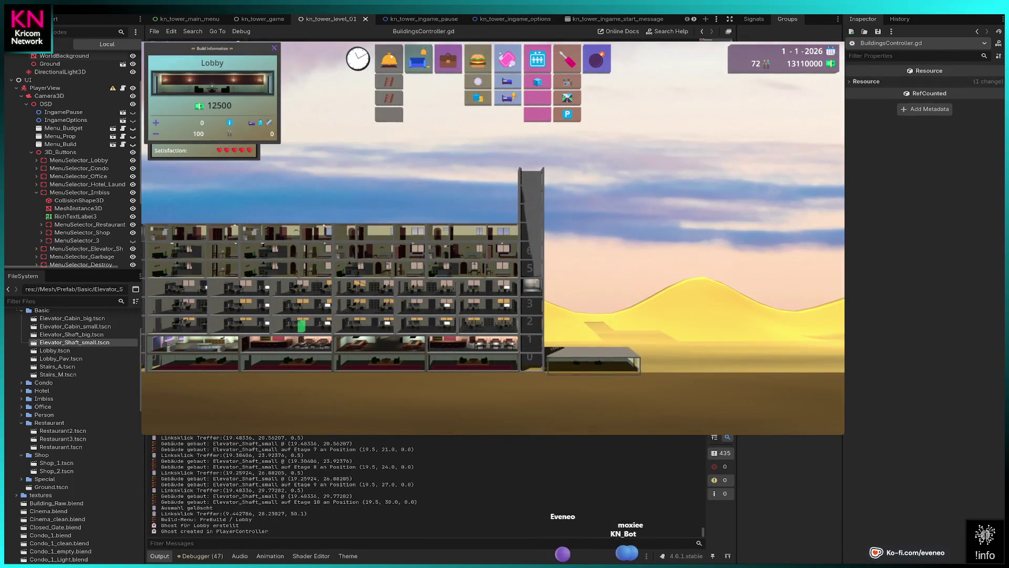
Place three more ground-floor lobbies right of the elevator shaft, then select Shop.
click(592, 360)
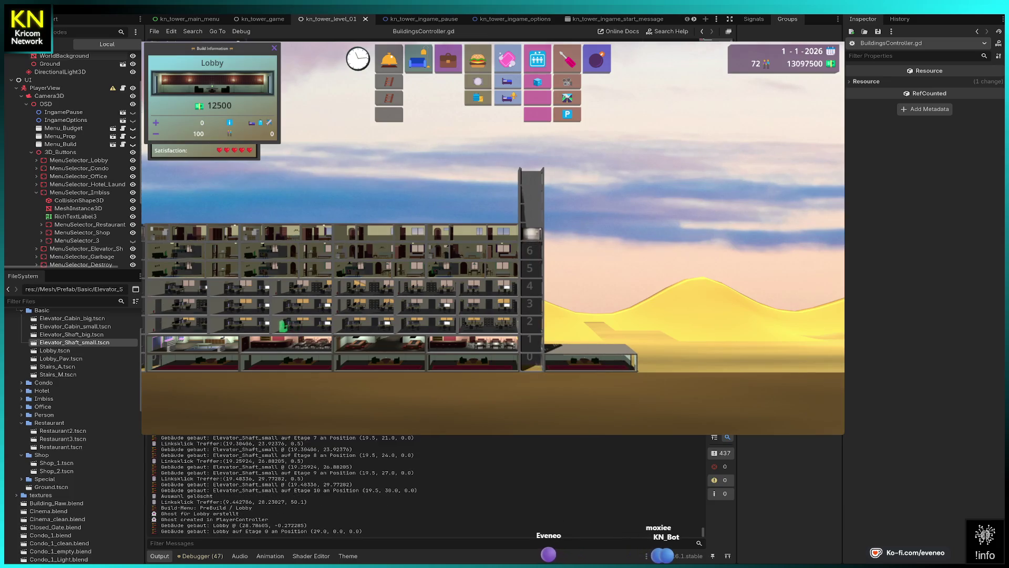
click(658, 361)
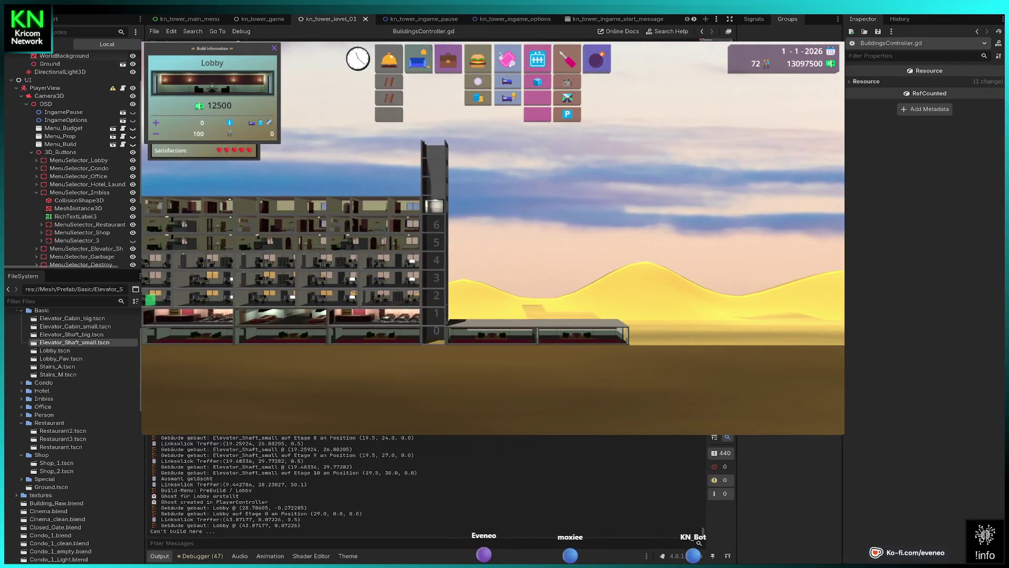
click(583, 334)
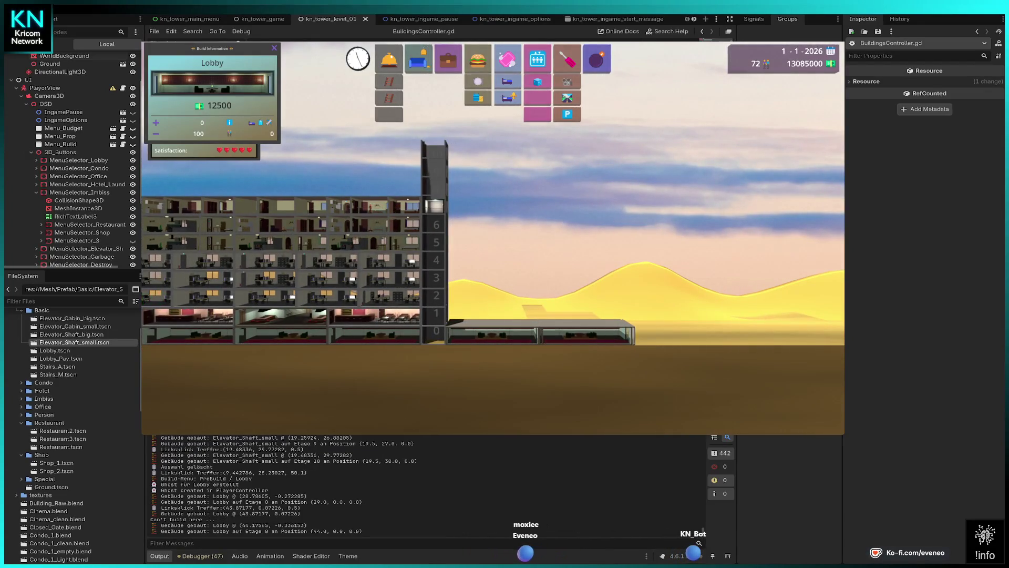
click(679, 331)
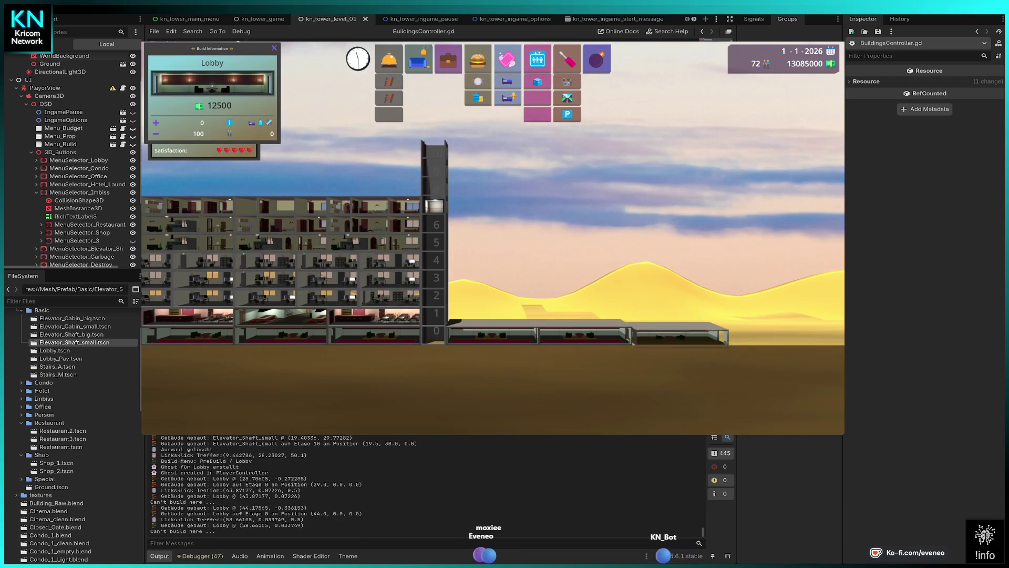
click(678, 331)
click(678, 331)
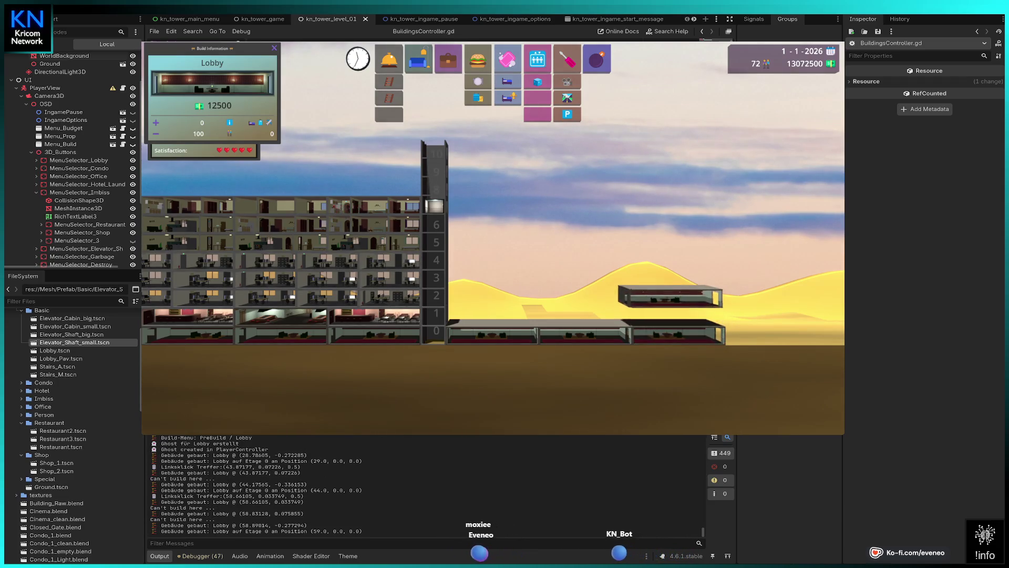
key(Escape)
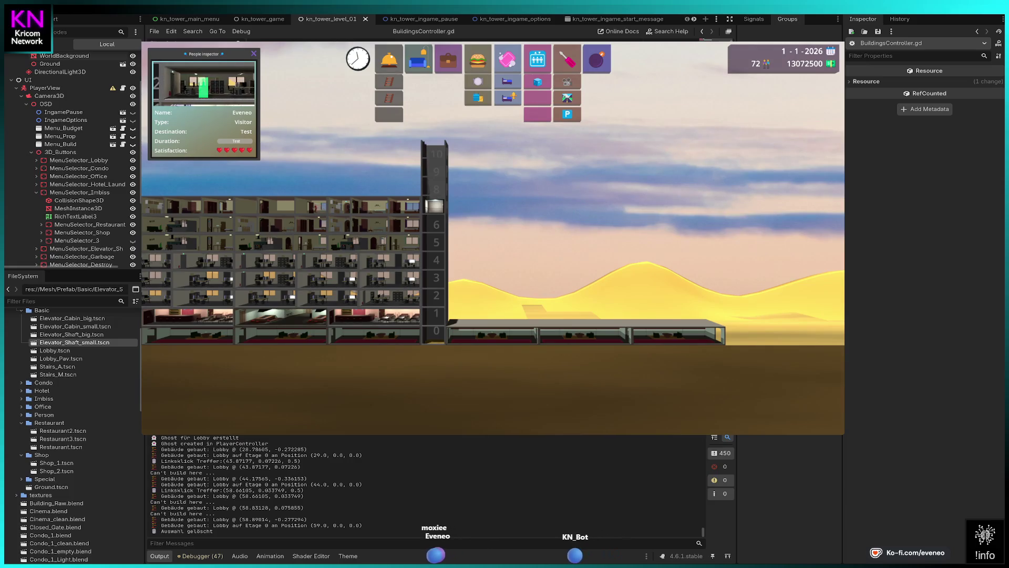
click(478, 98)
click(556, 299)
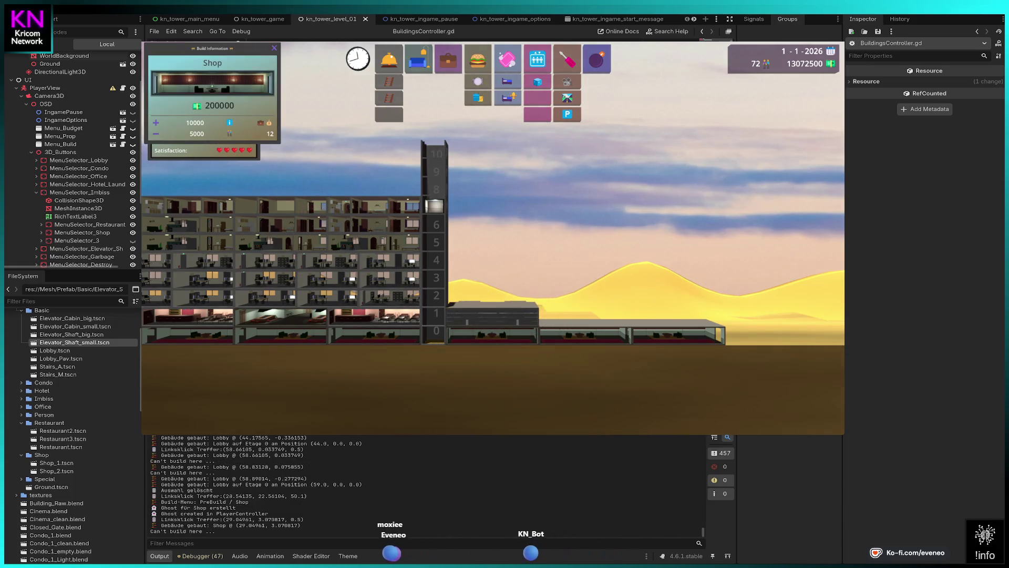
Line floor 1 above the right-hand lobbies with shops, then select Office.
scroll(556, 299, up, 3)
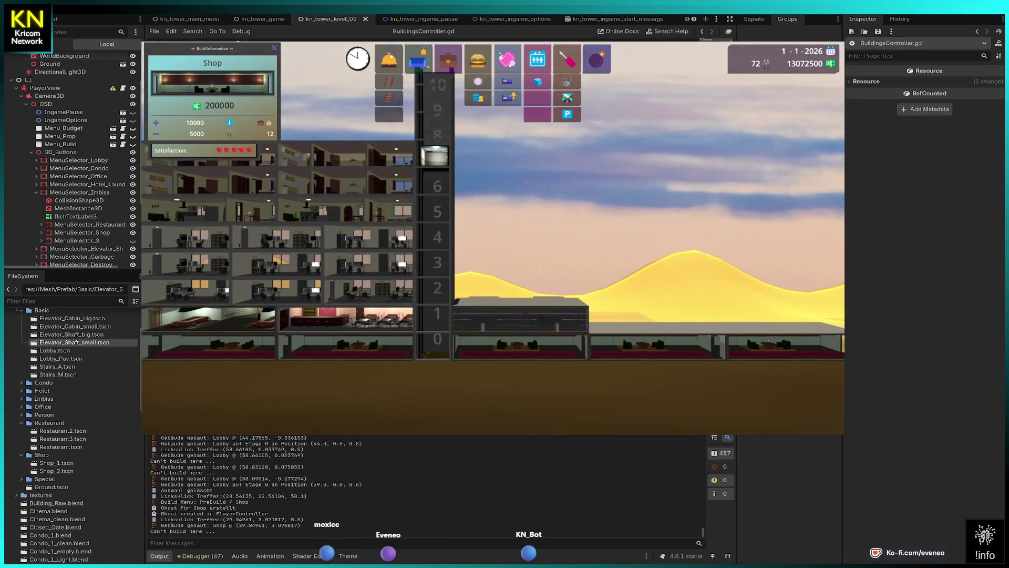
click(521, 314)
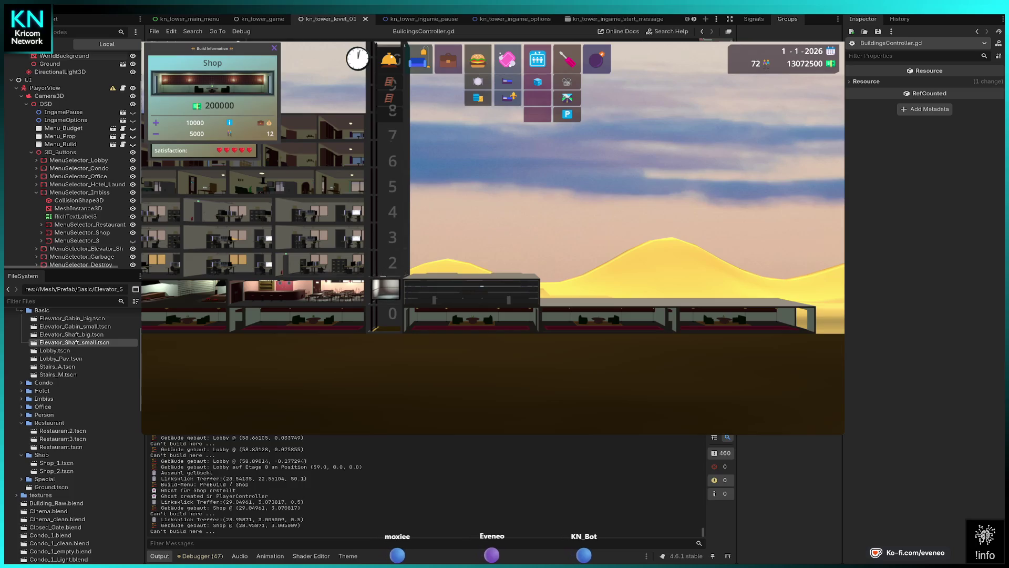
click(473, 289)
key(d)
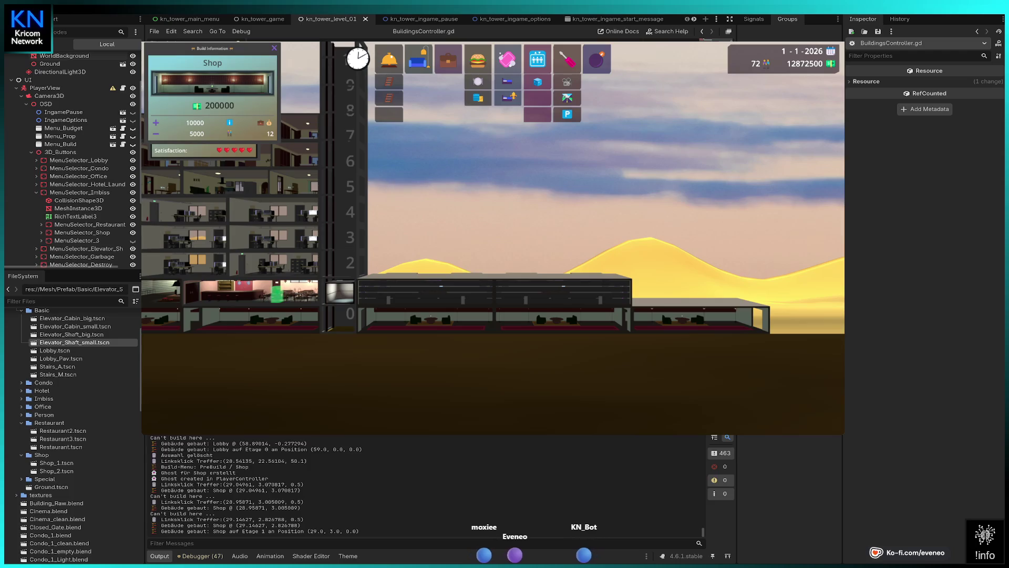
click(699, 315)
key(d)
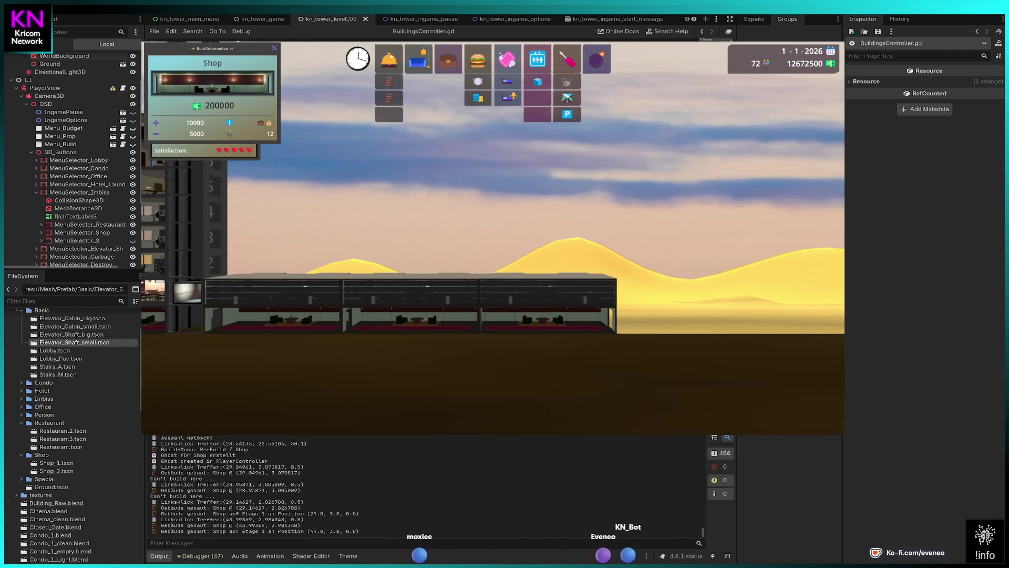
click(547, 315)
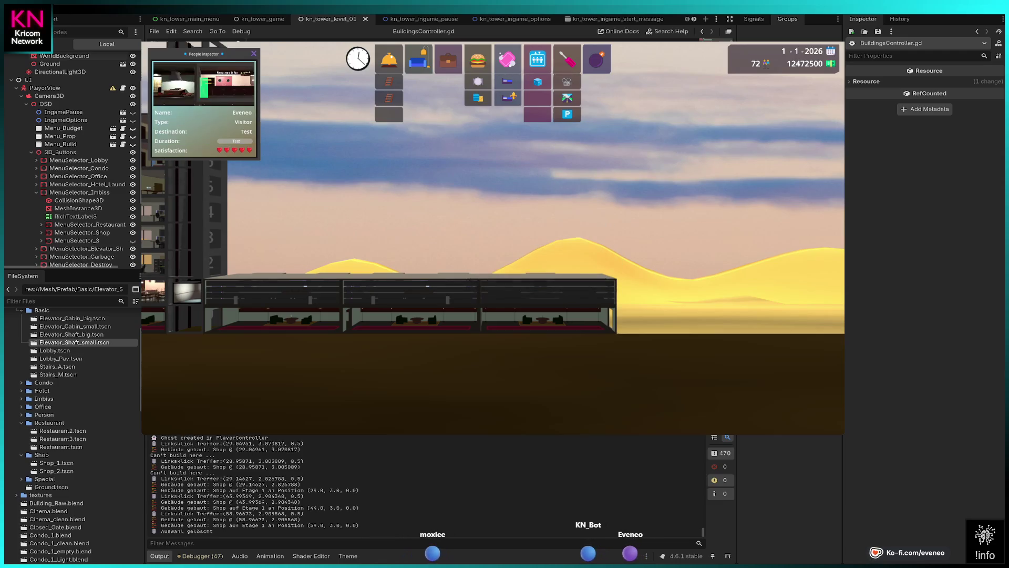
key(a)
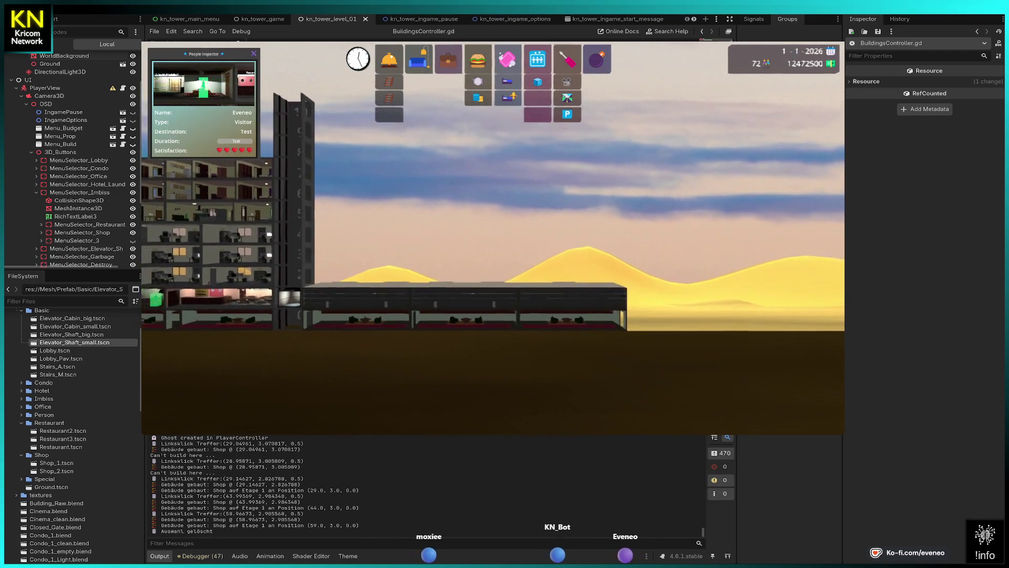
click(448, 59)
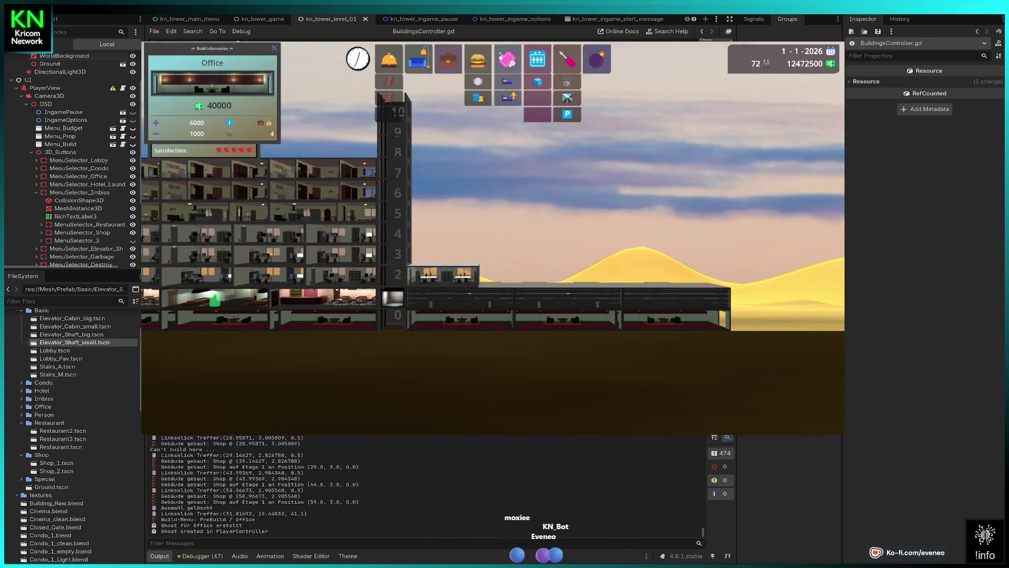
Build offices on floors 2, 3 and 4 in the first two columns beside the tower.
click(443, 274)
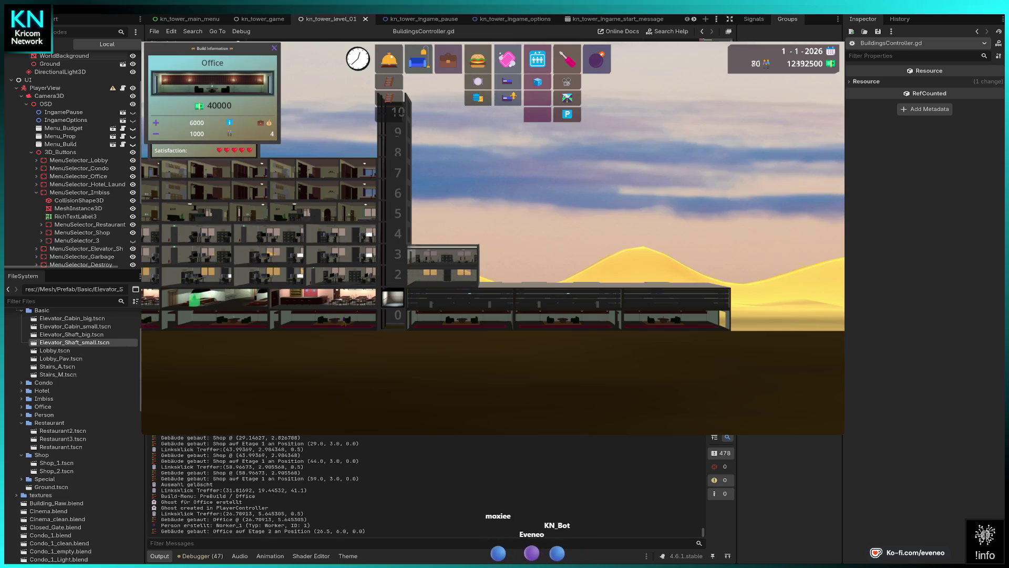
click(443, 253)
click(443, 233)
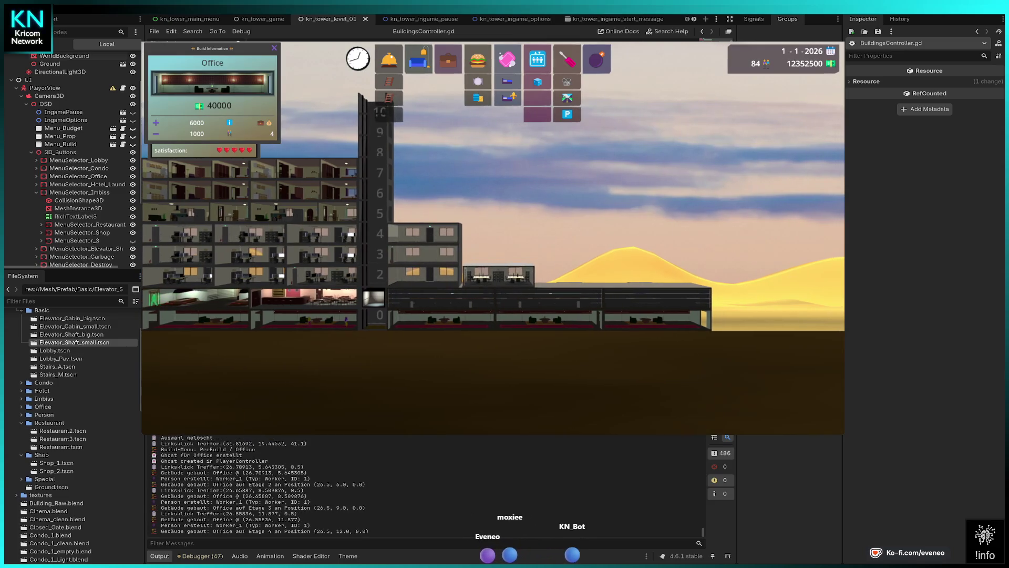
click(495, 274)
click(495, 254)
click(495, 233)
Add offices on floors 2 to 4 in the next column further right.
key(d)
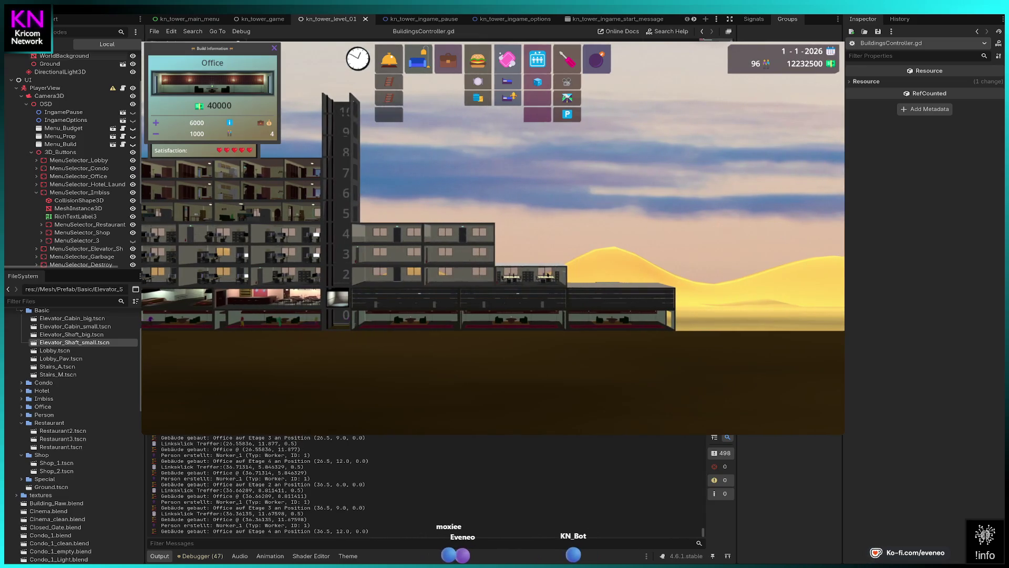
click(529, 275)
click(531, 273)
click(531, 273)
click(530, 254)
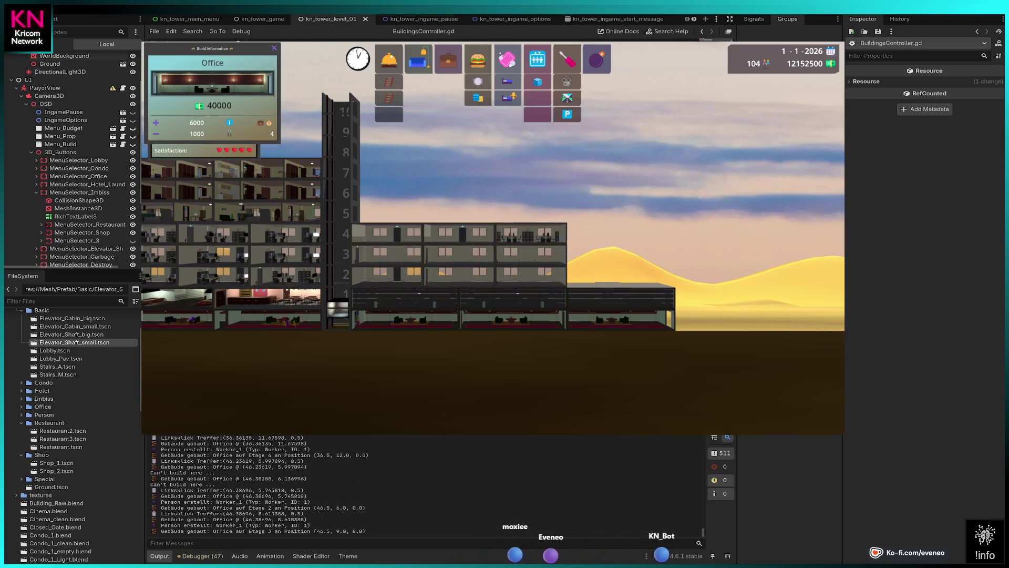
click(531, 233)
key(d)
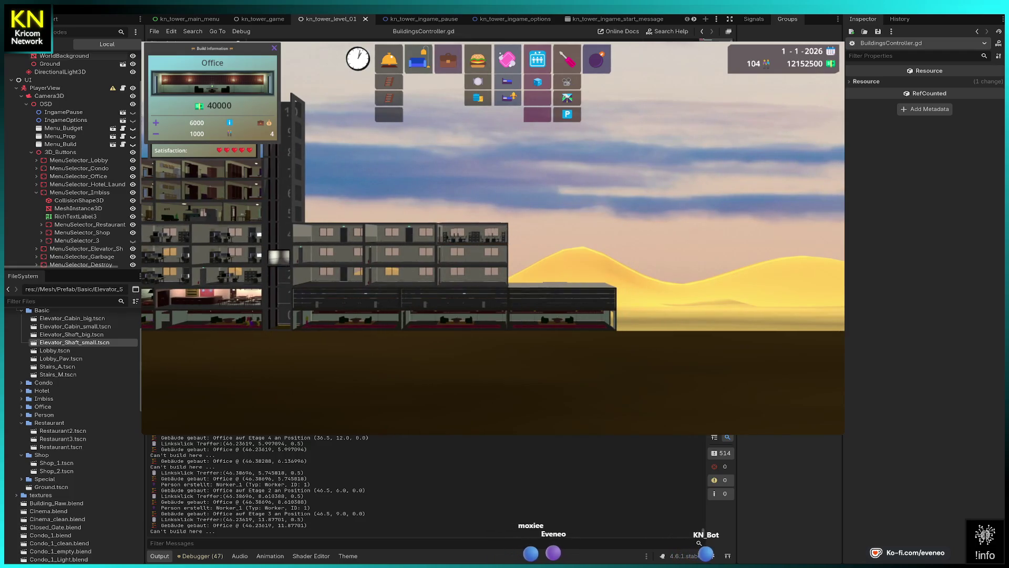
click(476, 234)
Finish the last office column on floors 2 to 4 and add one on floor 5.
key(d)
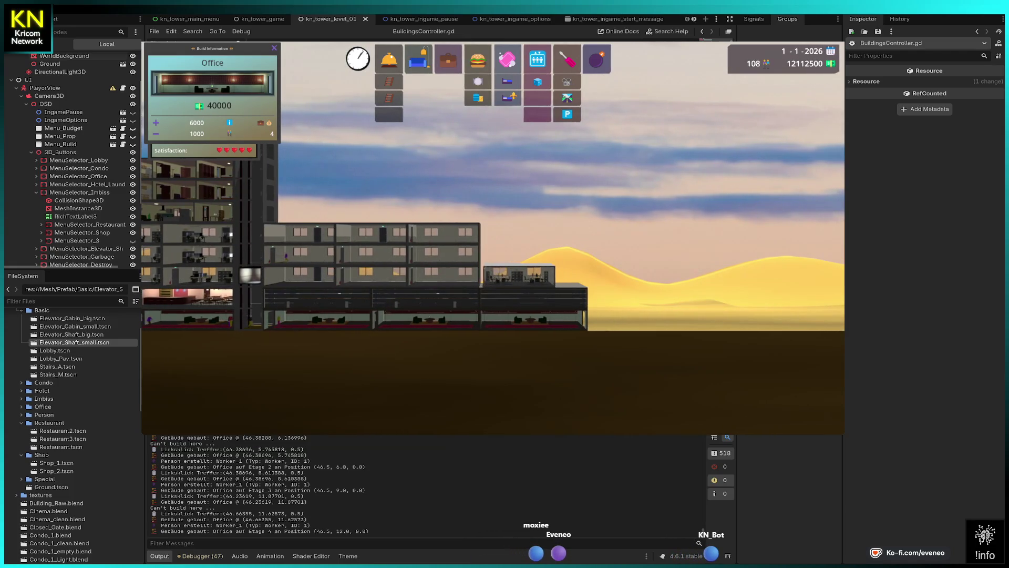
click(516, 273)
click(515, 253)
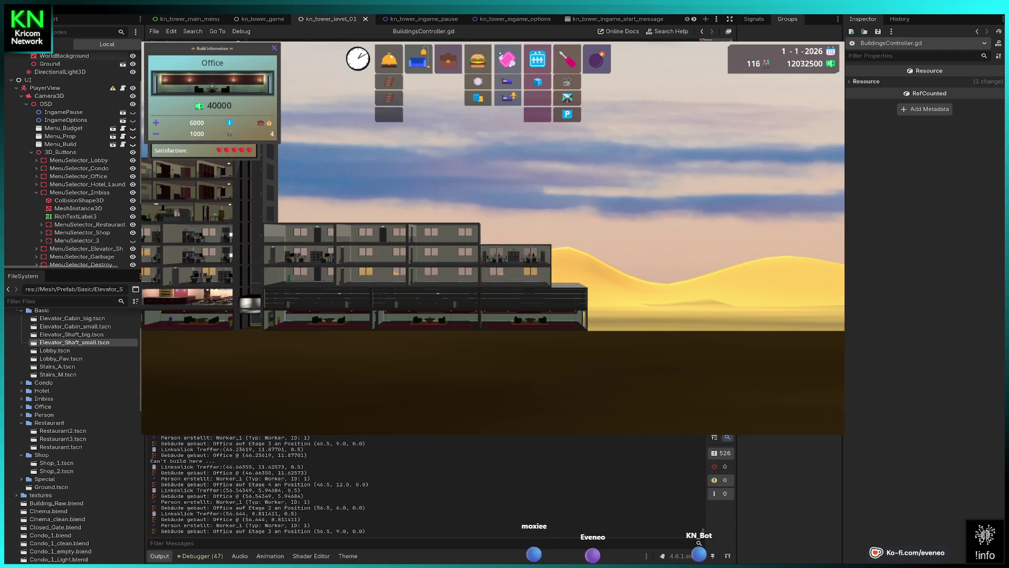
click(307, 212)
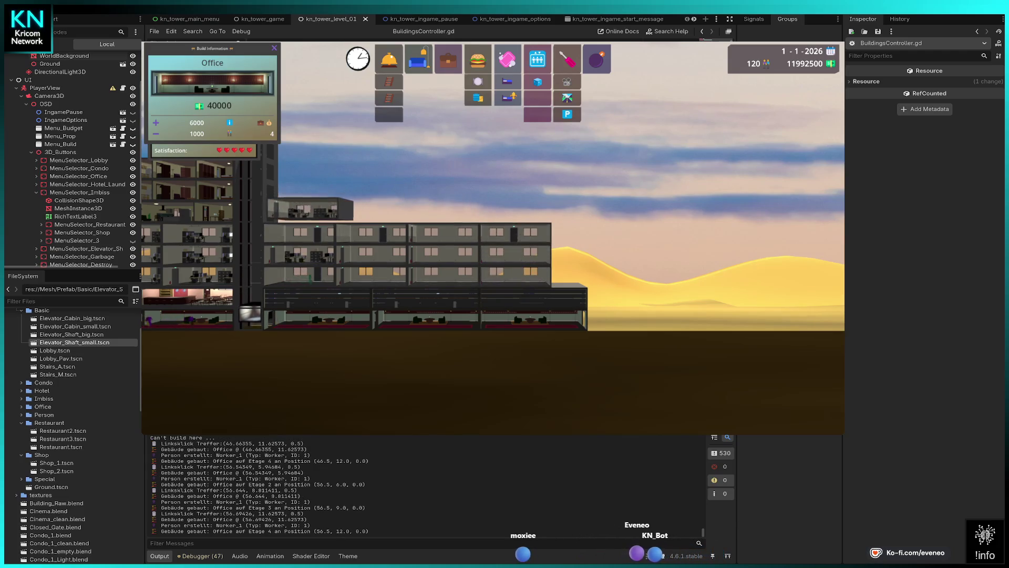
key(a)
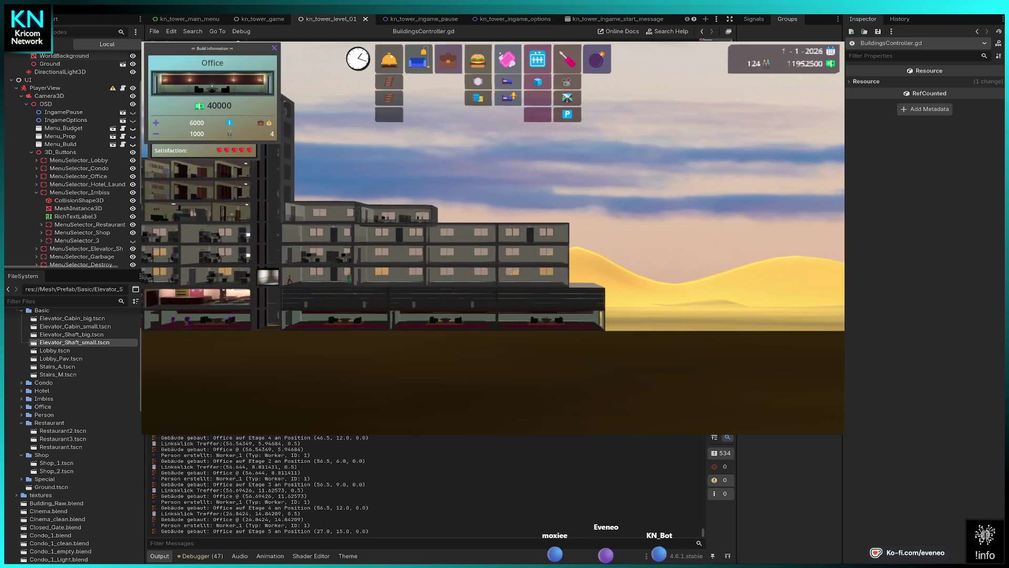
click(195, 192)
key(a)
click(596, 59)
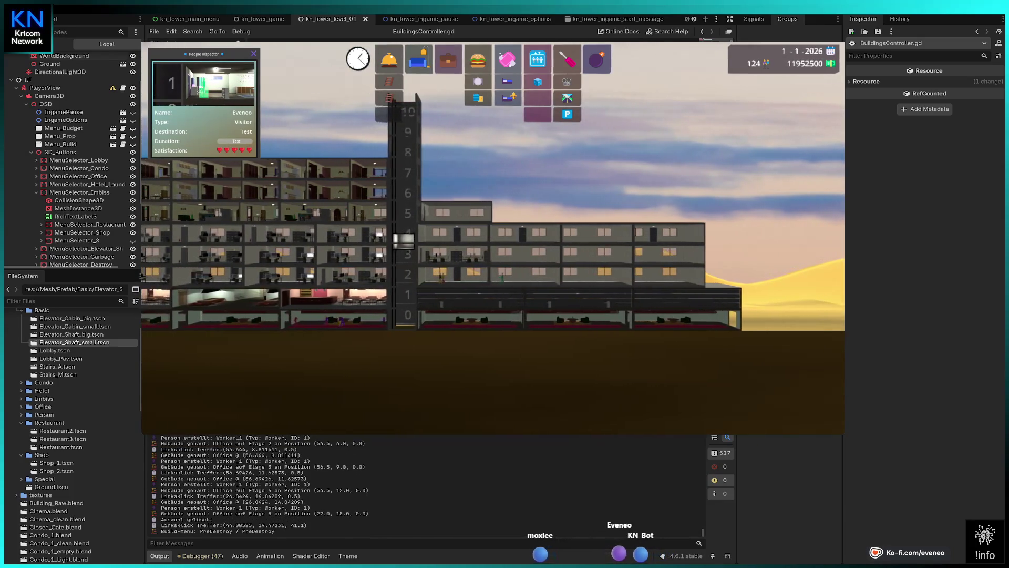
Remove the misplaced floor 5 office and build four offices along floor 5.
click(457, 212)
click(447, 60)
click(453, 213)
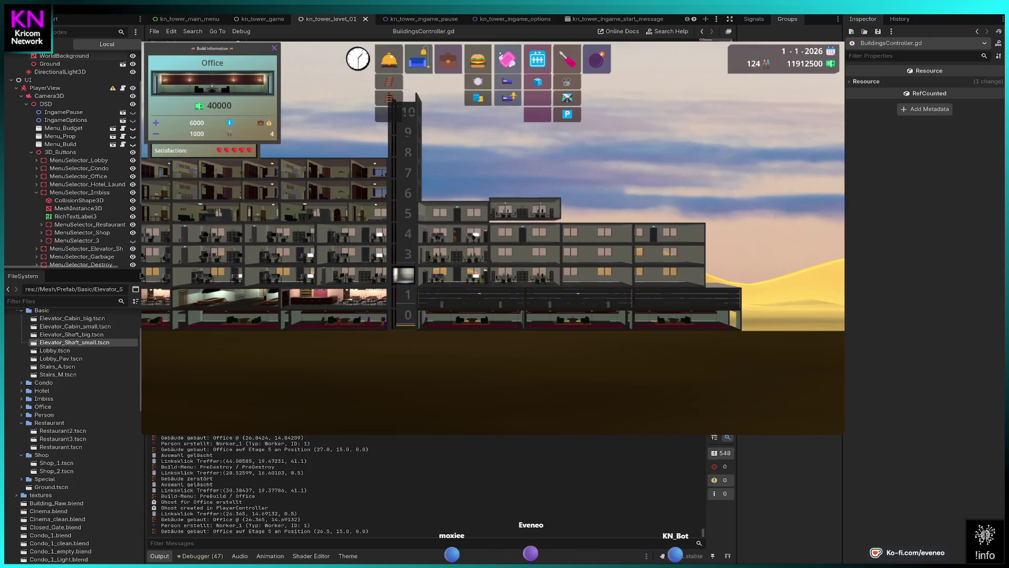
click(524, 213)
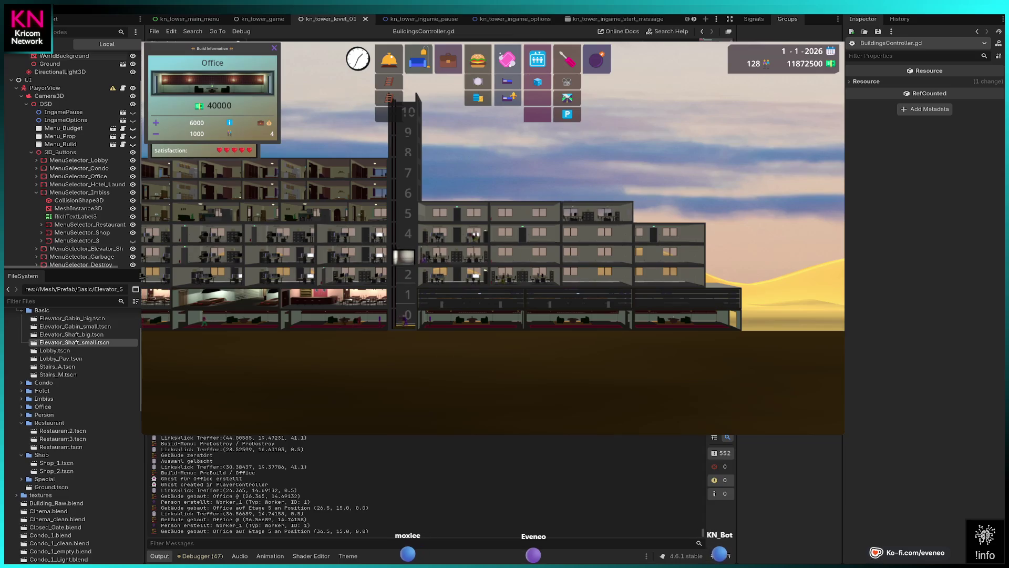
click(598, 212)
click(670, 213)
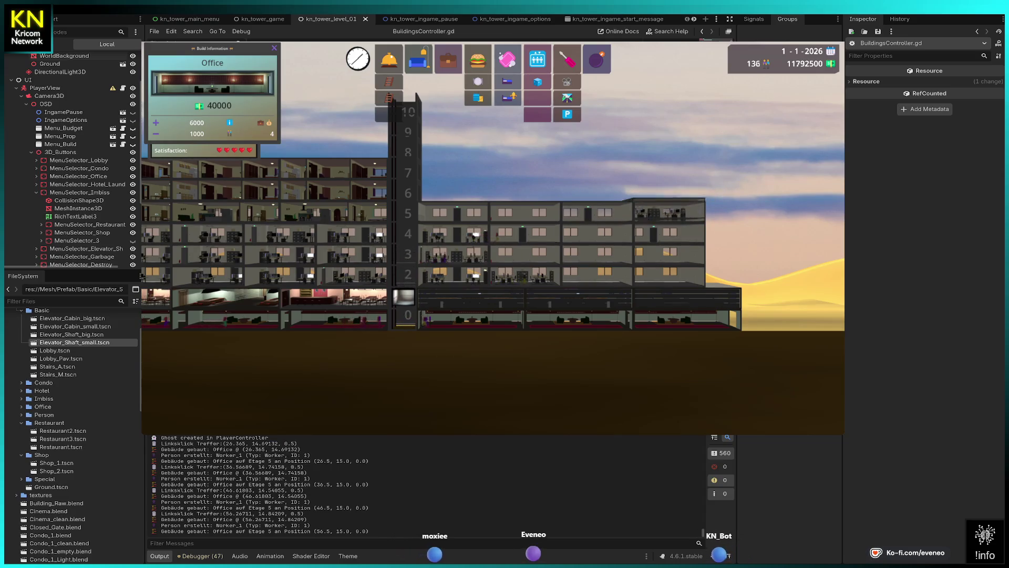
key(Escape)
Move the view to the building's left end and select Lobby.
scroll(670, 213, down, 1)
key(a)
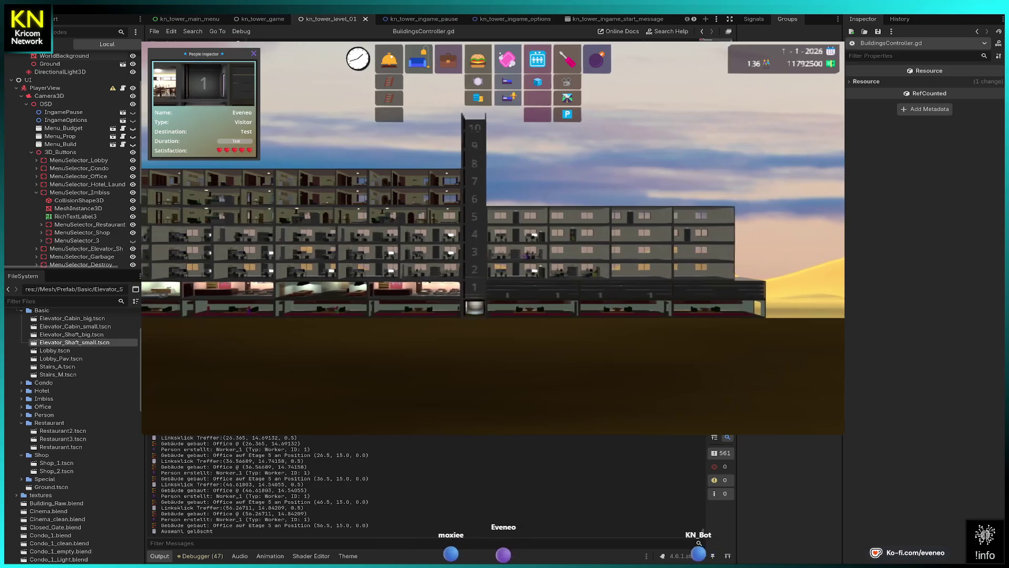
key(a)
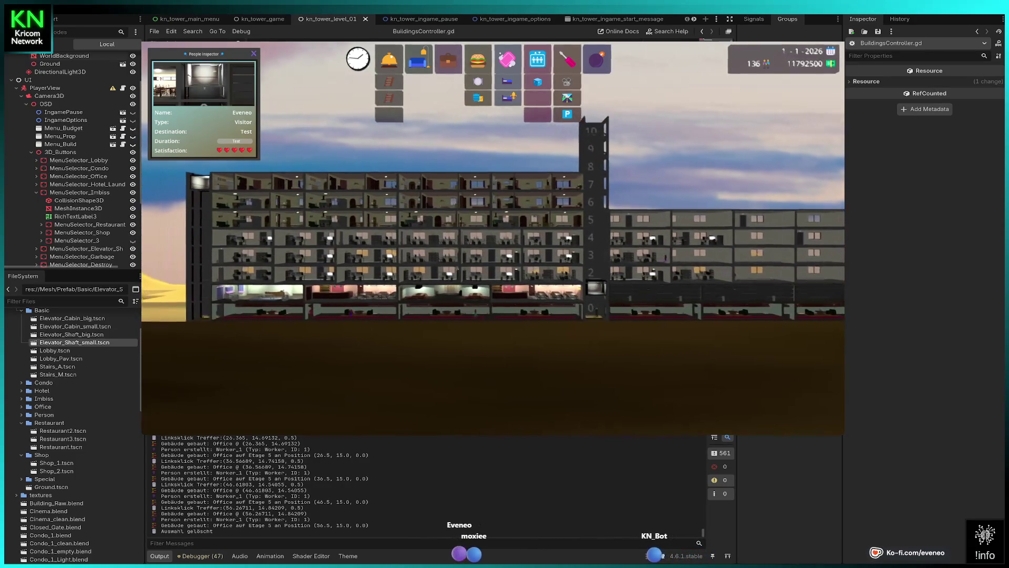
click(389, 59)
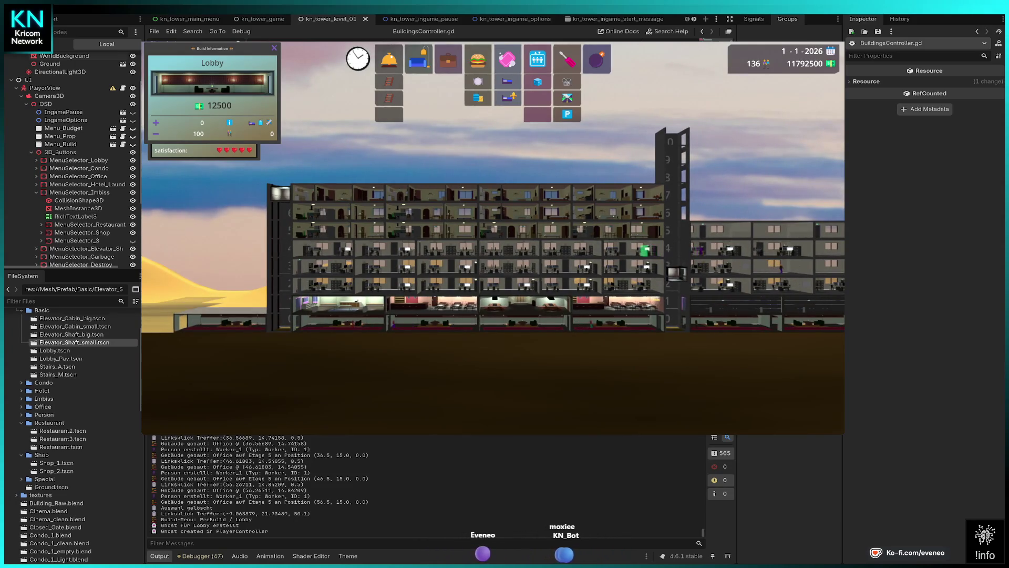
Build a lobby at the left end of the ground floor.
click(219, 321)
click(221, 321)
key(Left)
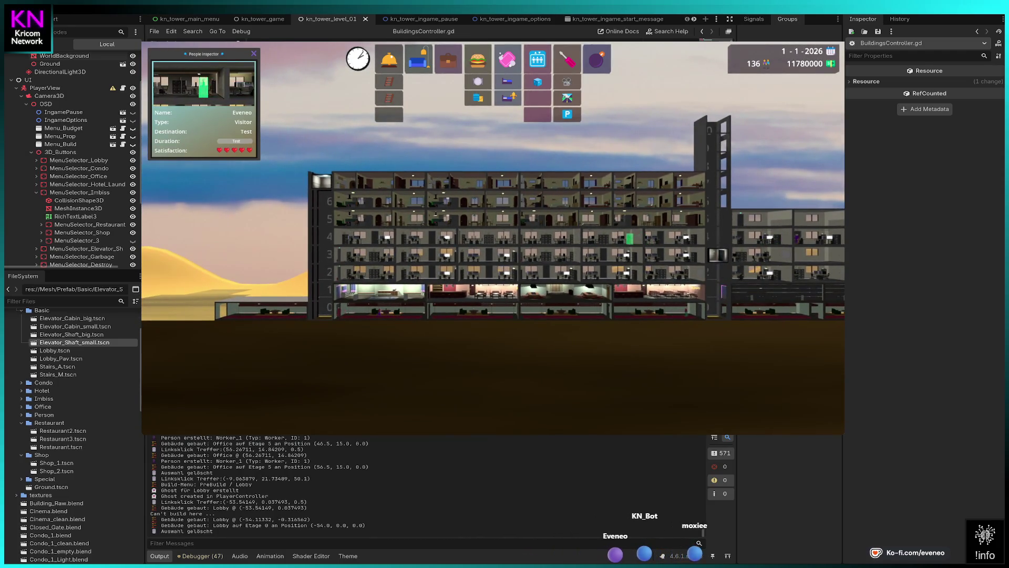
Stack four offices up the tower's left wing, one per floor.
click(448, 59)
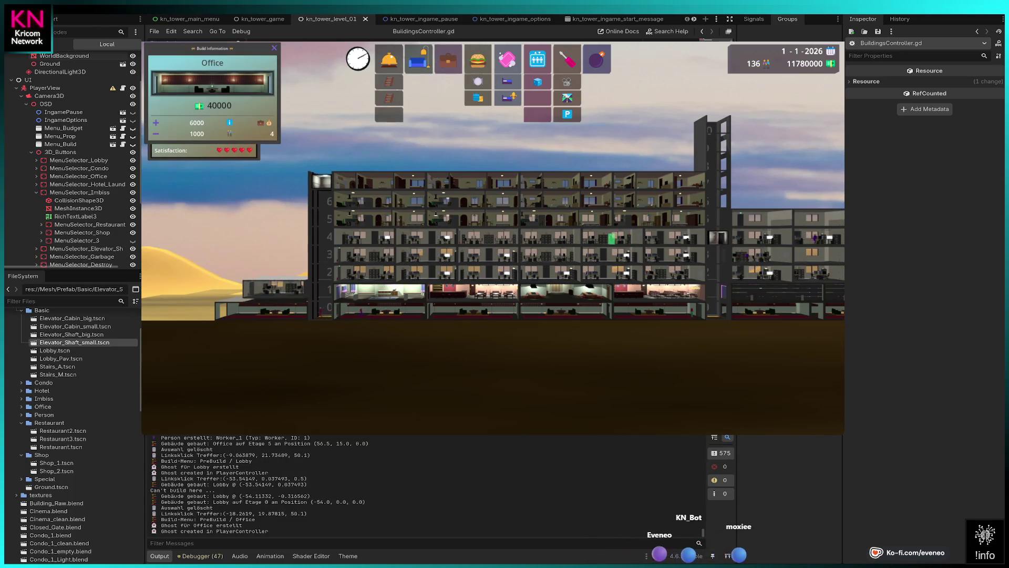
click(276, 292)
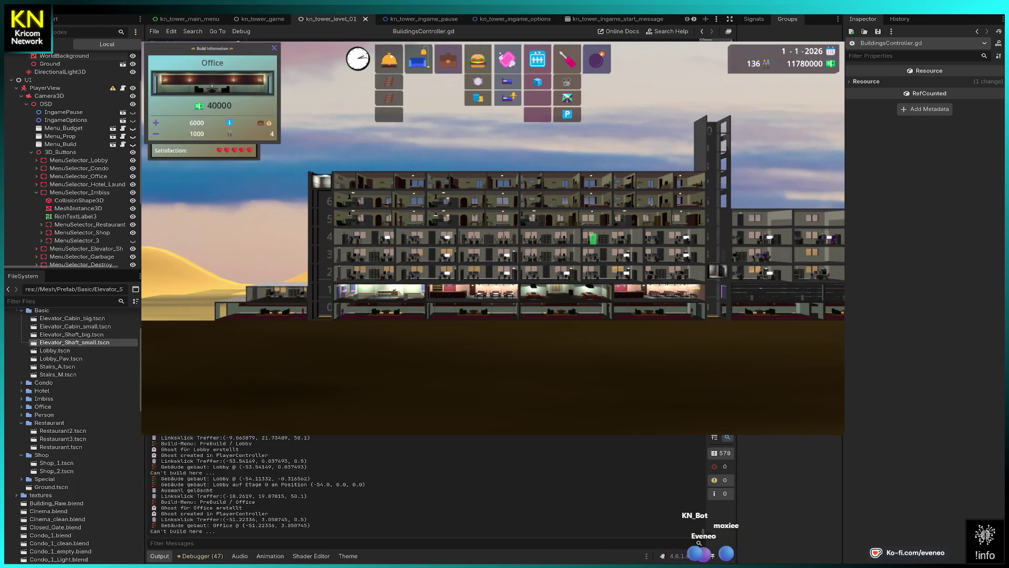
click(276, 292)
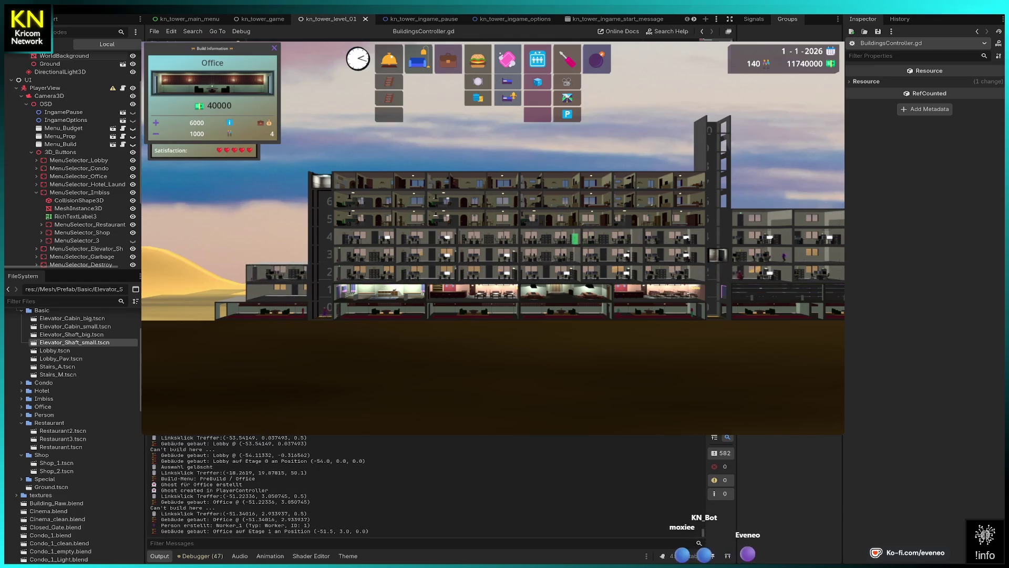
click(277, 273)
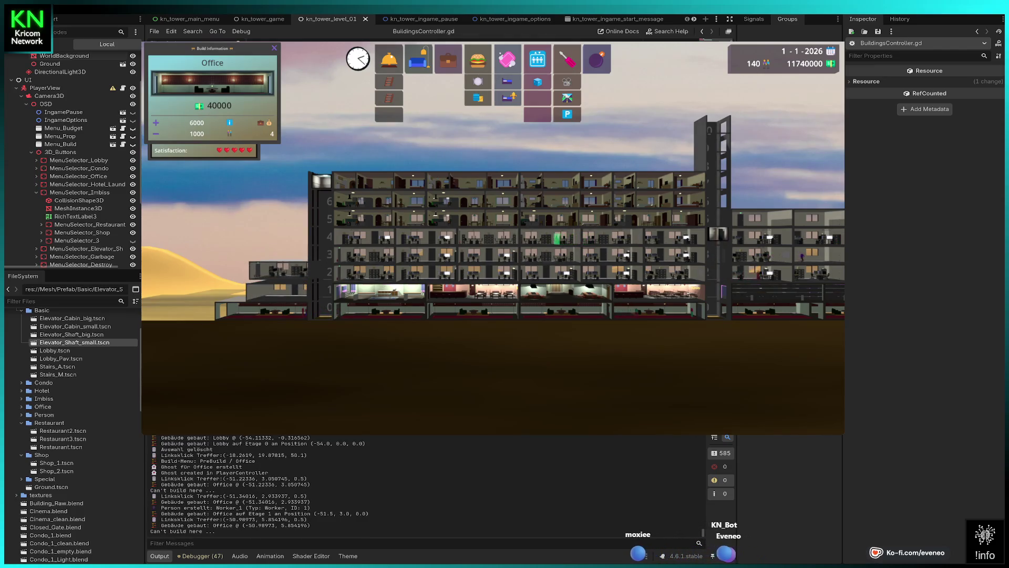
click(276, 272)
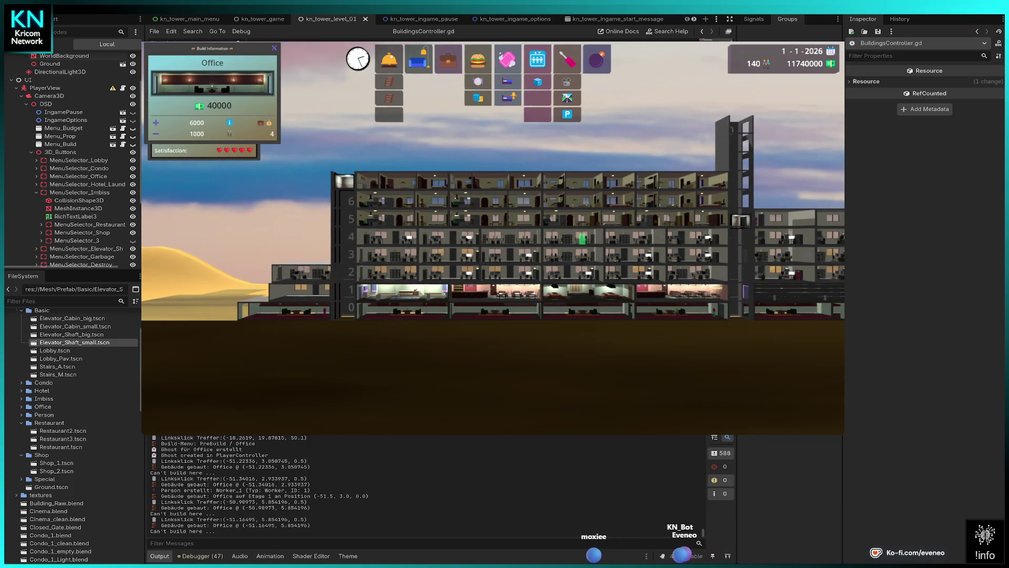
click(300, 272)
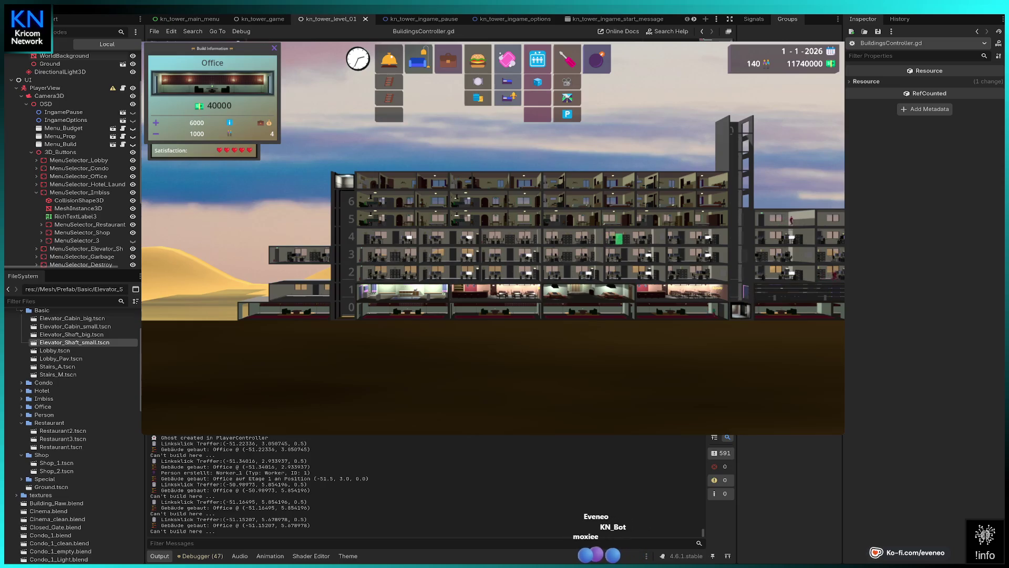
click(299, 272)
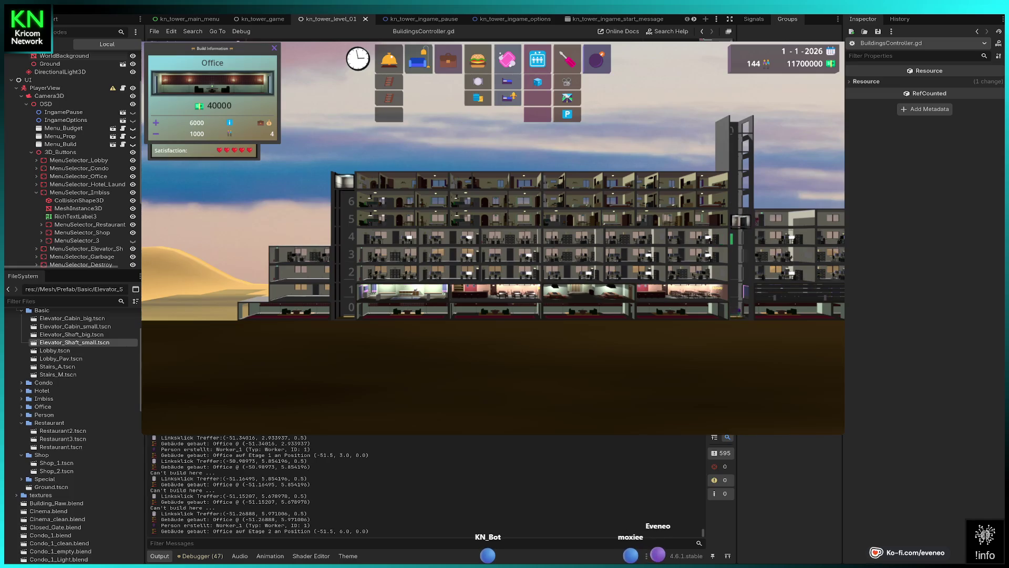
click(298, 234)
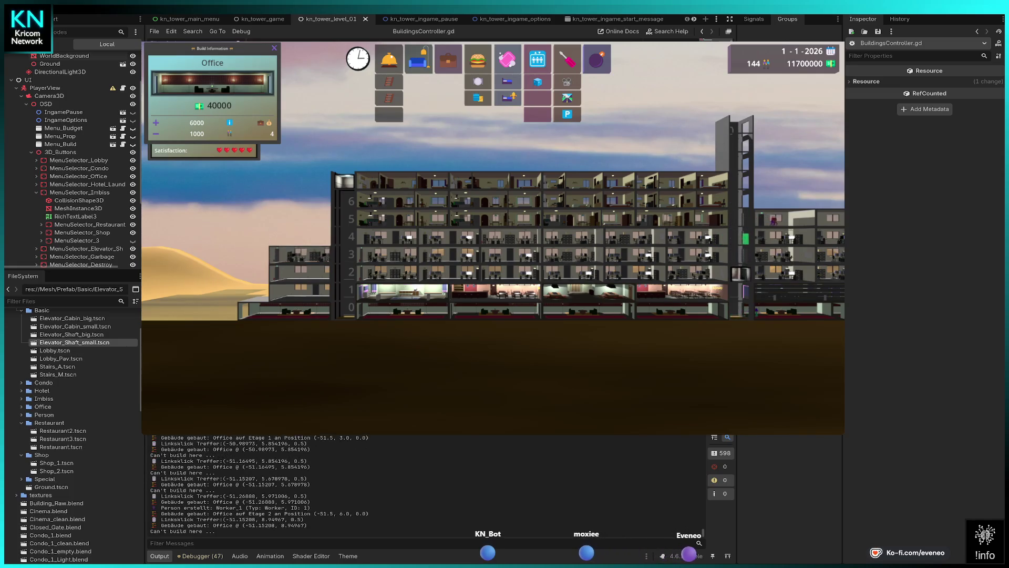
click(298, 236)
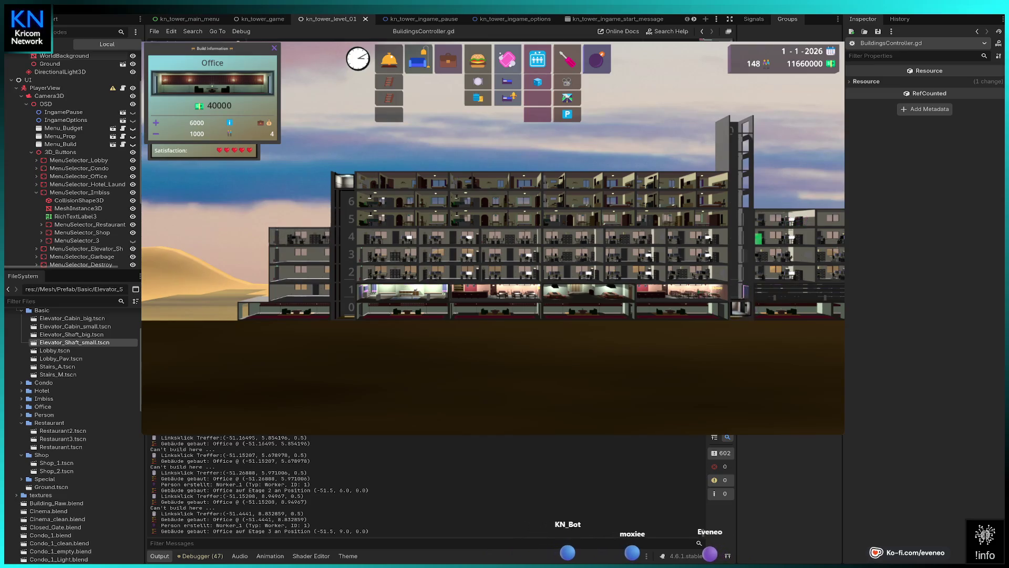
click(298, 218)
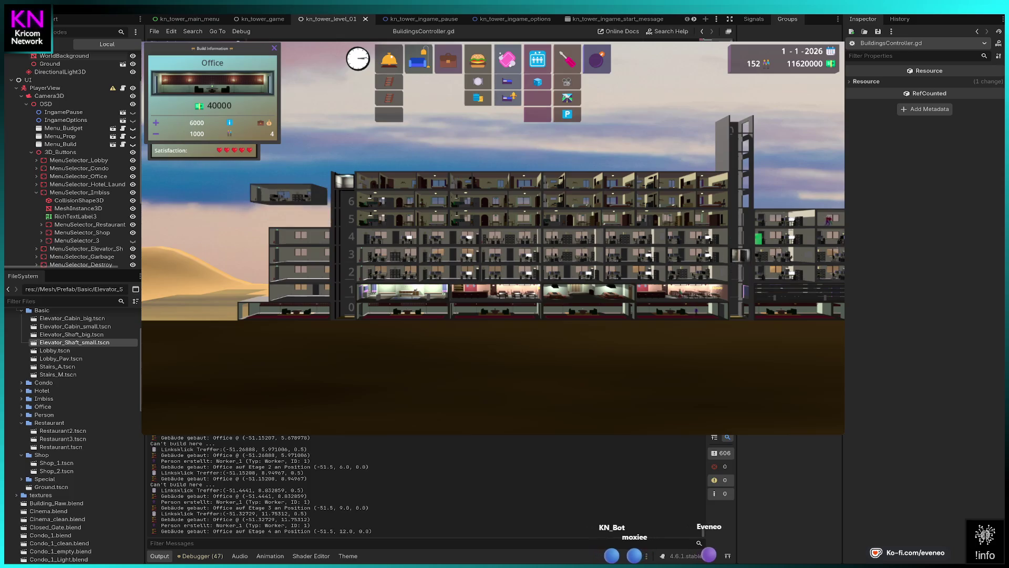
key(Escape)
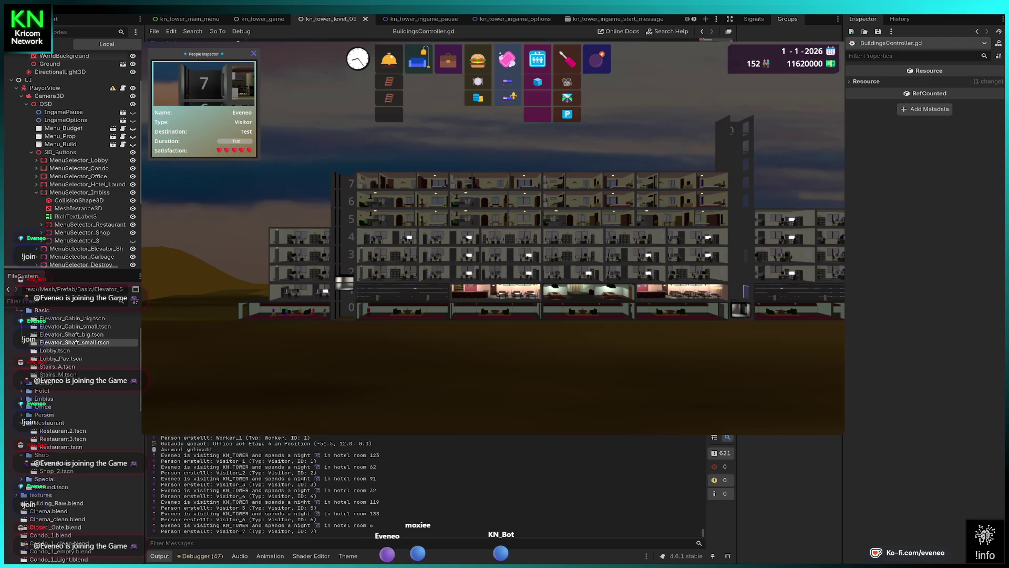
Open the Budget overview and zoom out to see the whole tower.
key(b)
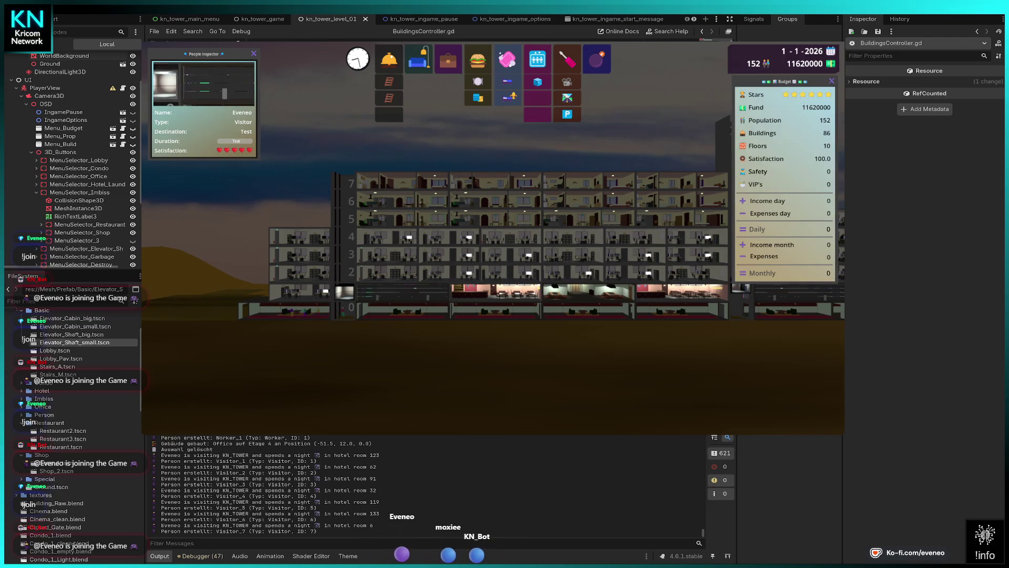
key(a)
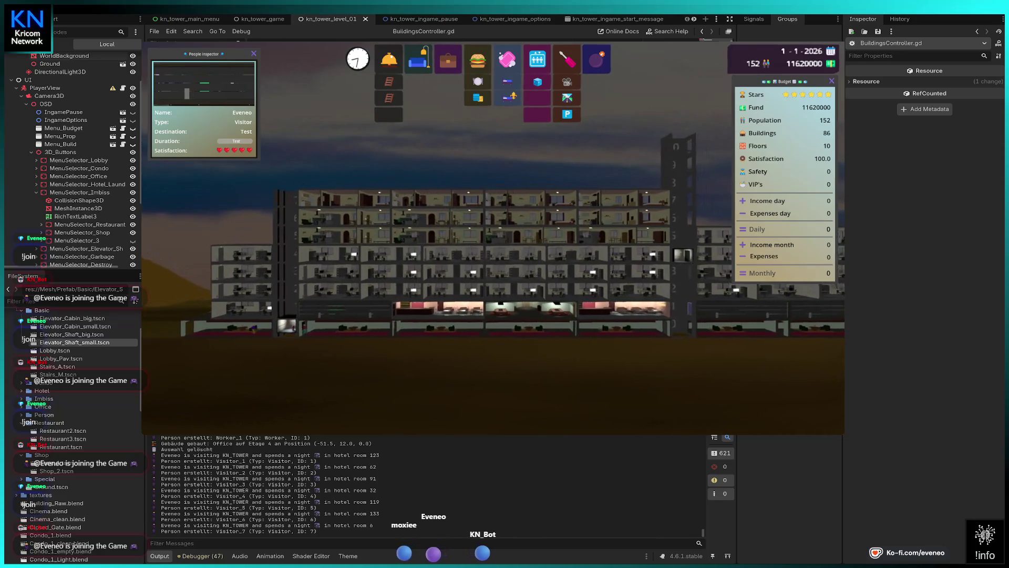
key(d)
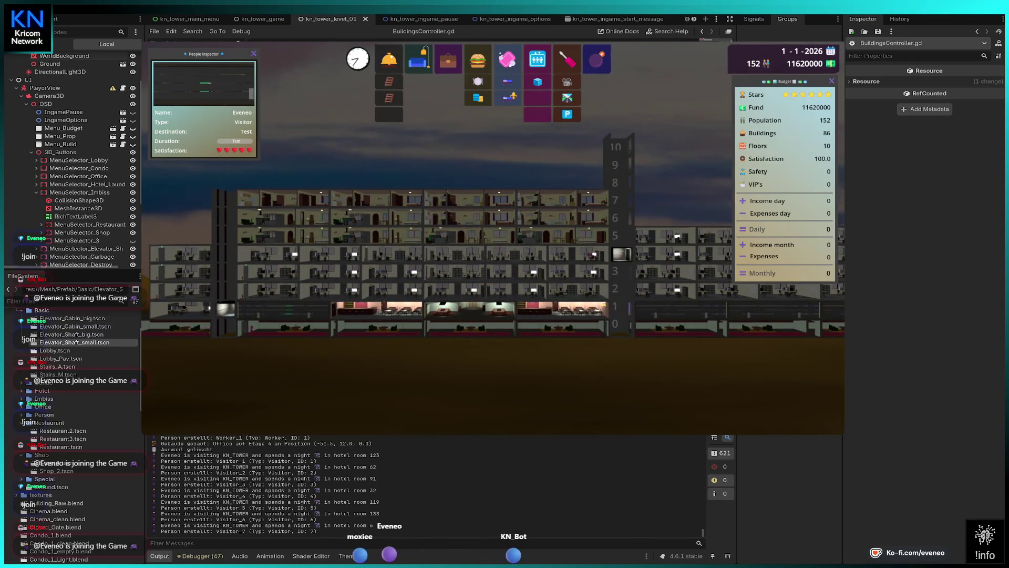
scroll(274, 289, down, 3)
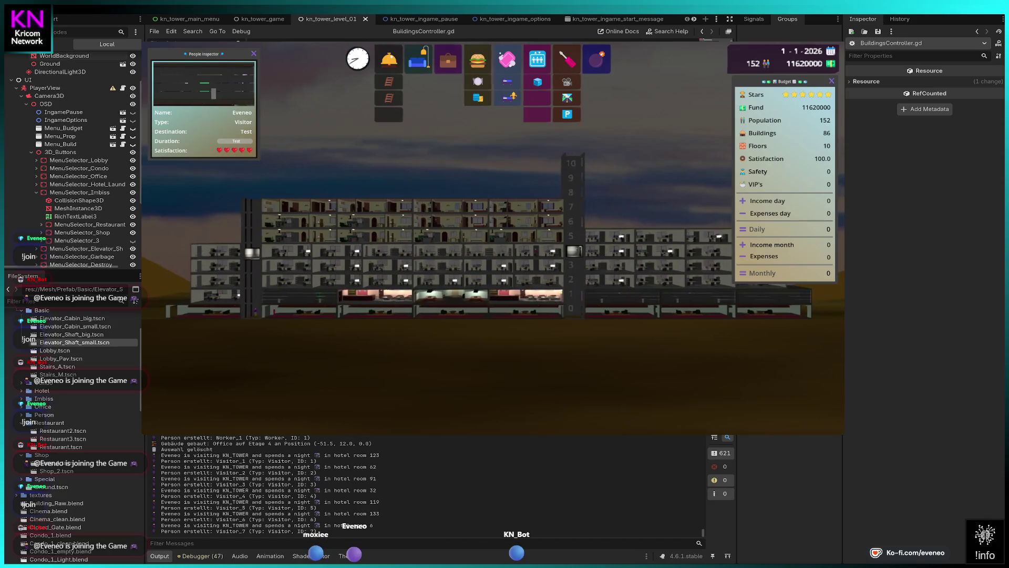
key(a)
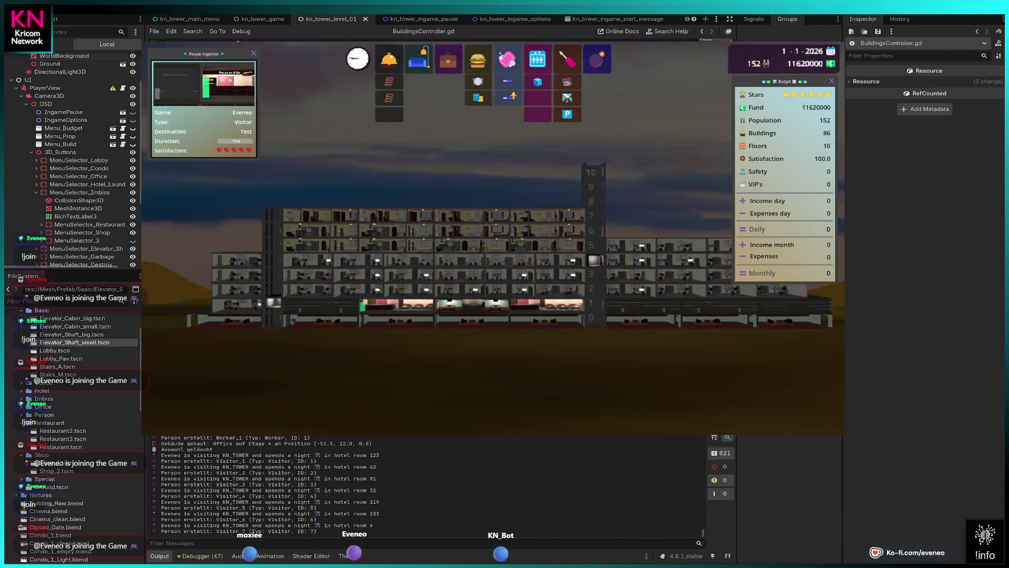
key(a)
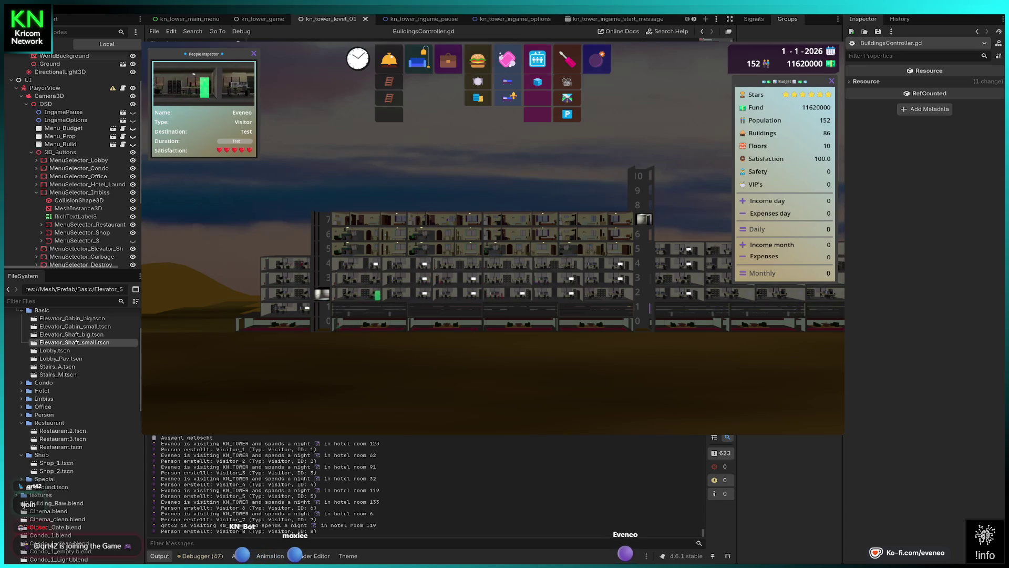
scroll(513, 234, up, 1)
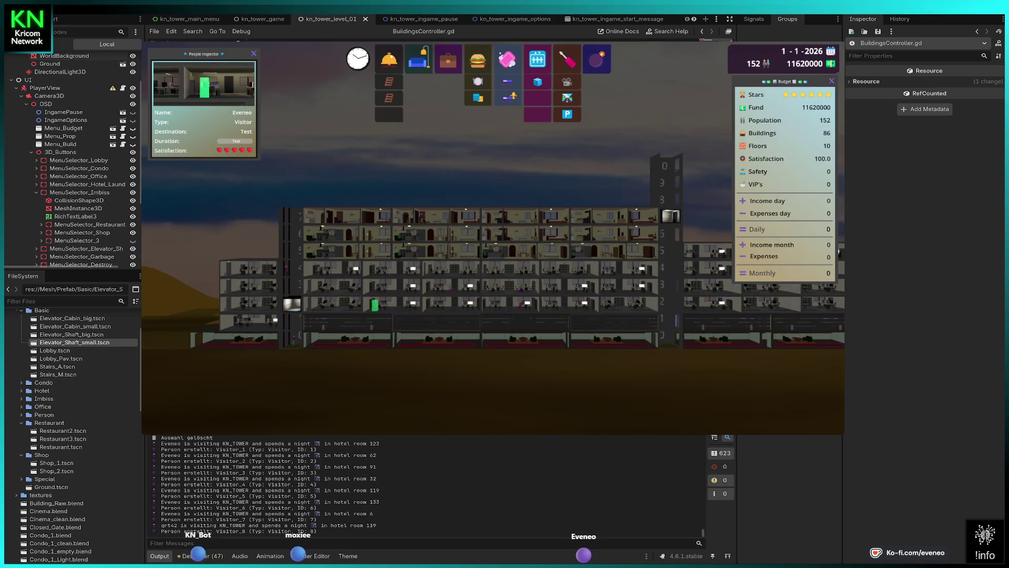
Show the floor 7 condo's Object Information and reopen the visitor's People Inspector.
click(525, 215)
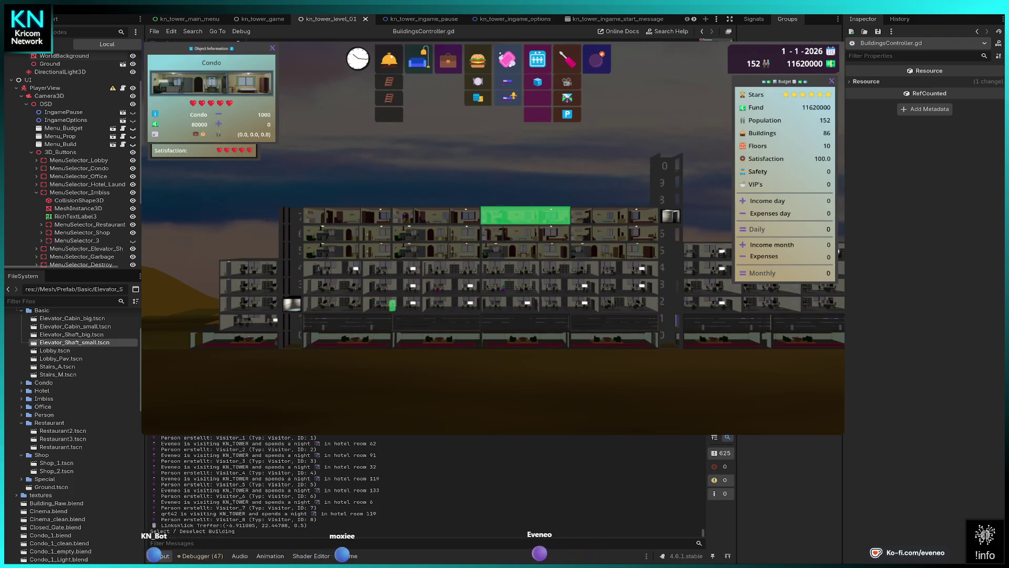
click(396, 304)
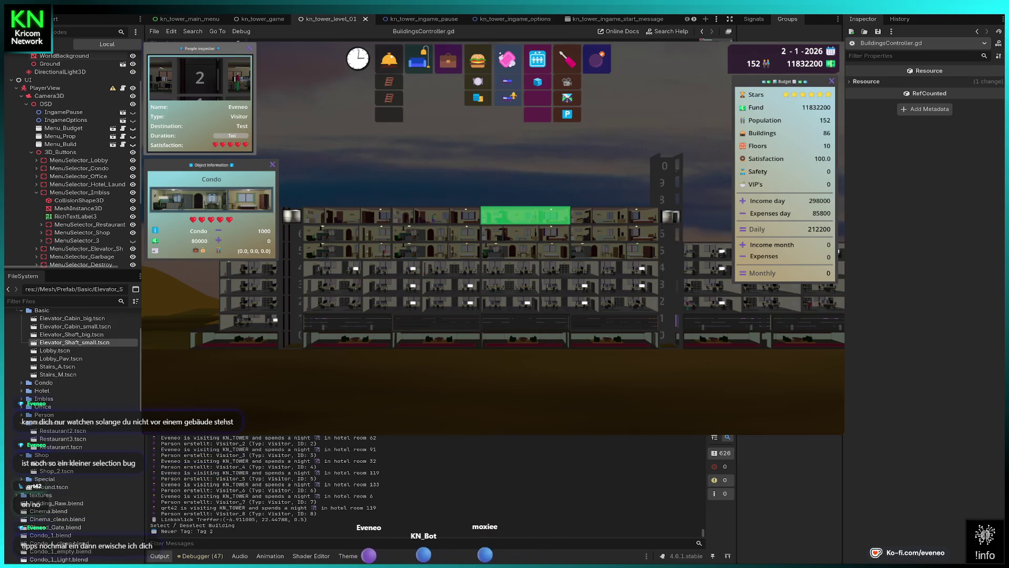
Pan left and zoom in to frame the tower's left wing at ground level.
key(a)
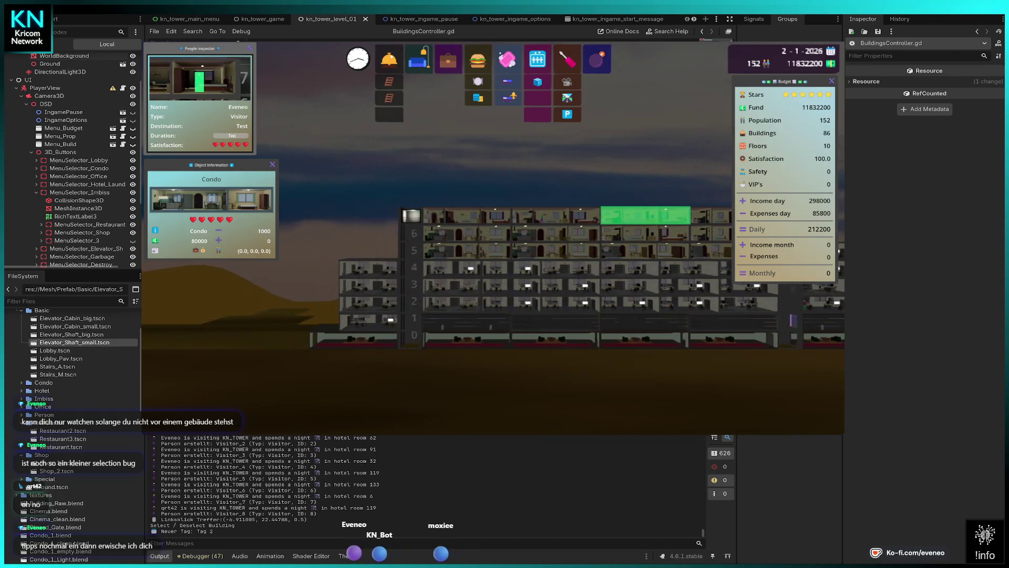
key(a)
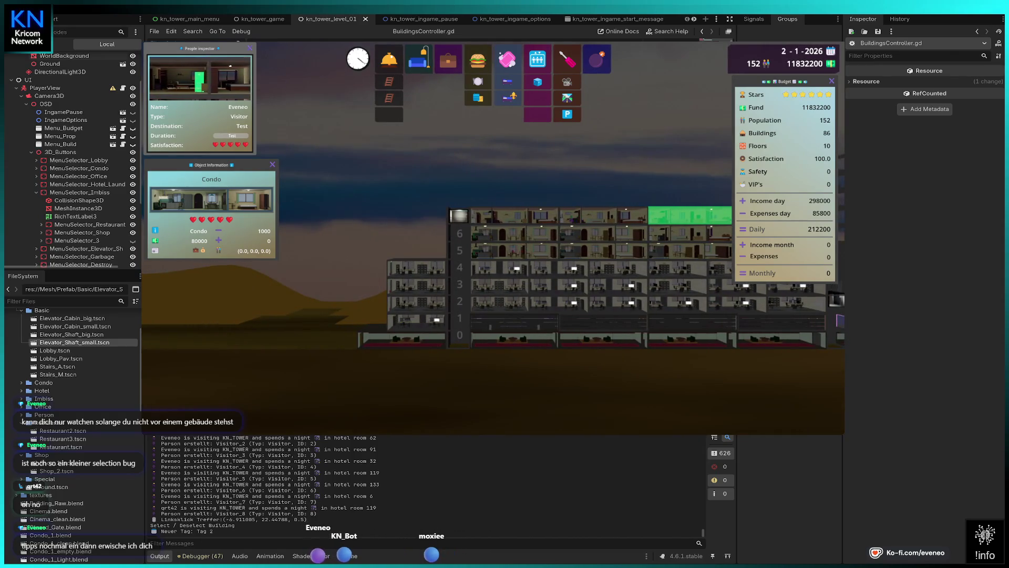
key(s)
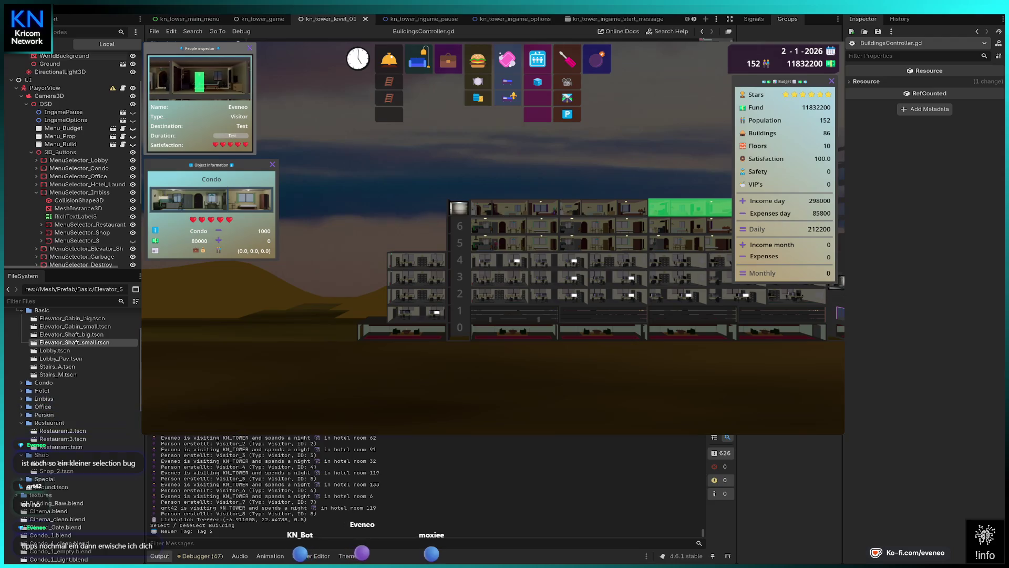
scroll(250, 381, up, 2)
key(a)
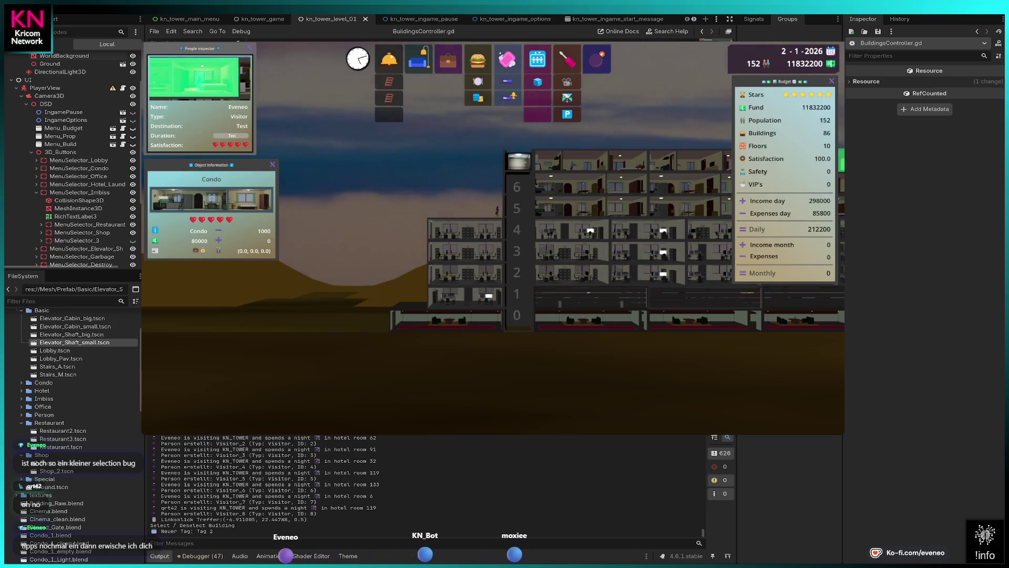
key(a)
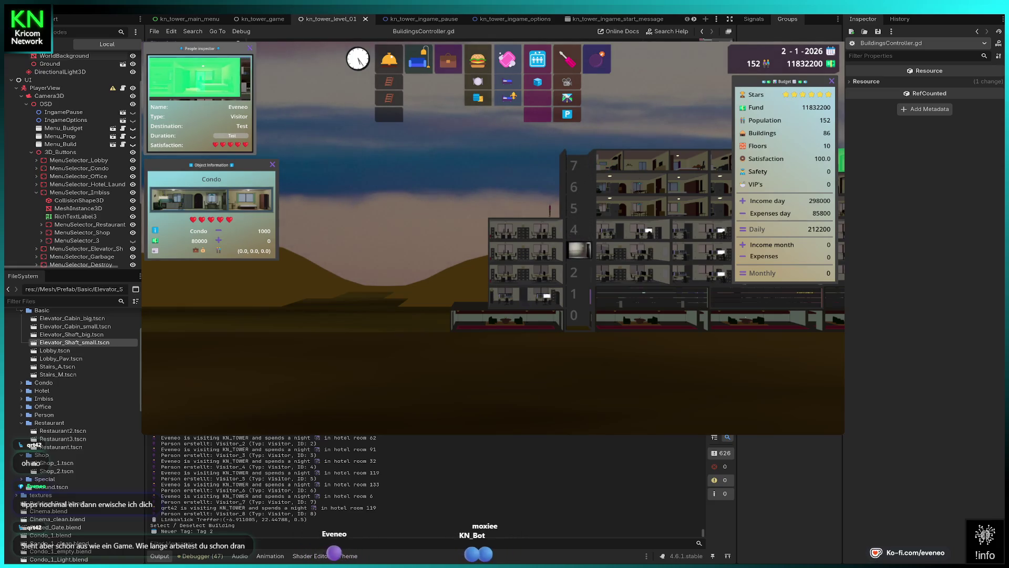
key(d)
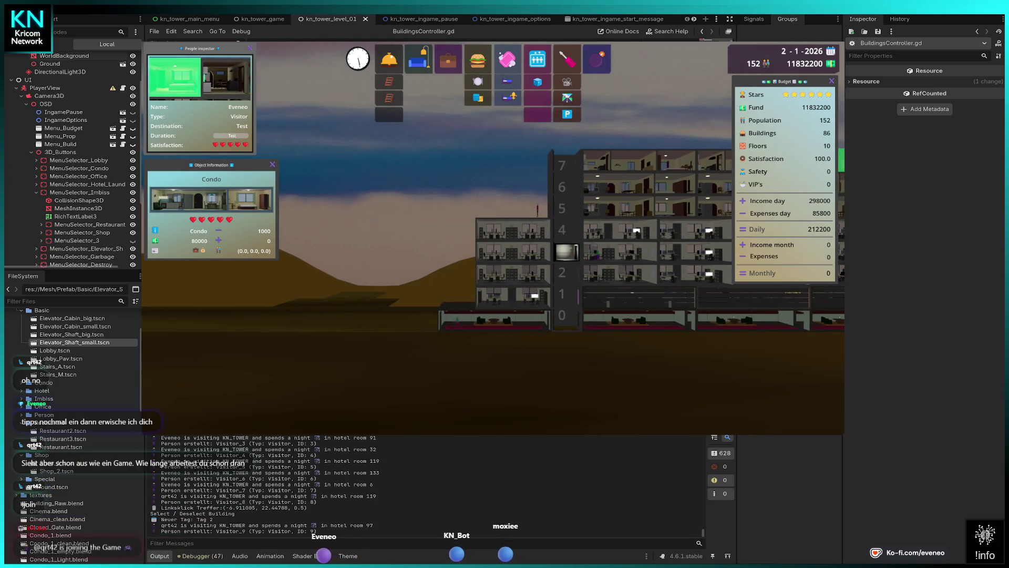
Demolish the left ground-floor lobby and inspect the visitor standing there.
click(494, 320)
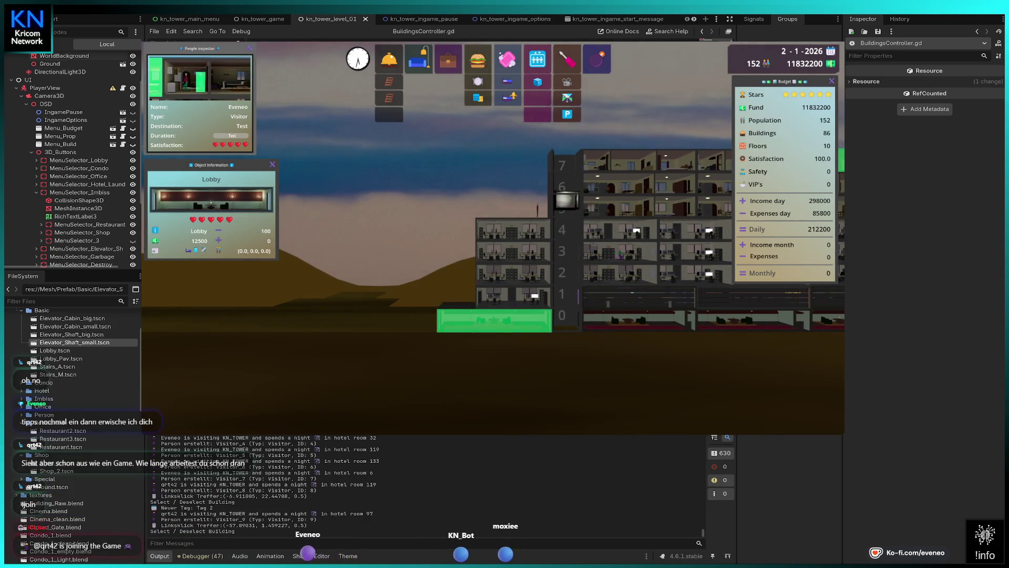
click(525, 318)
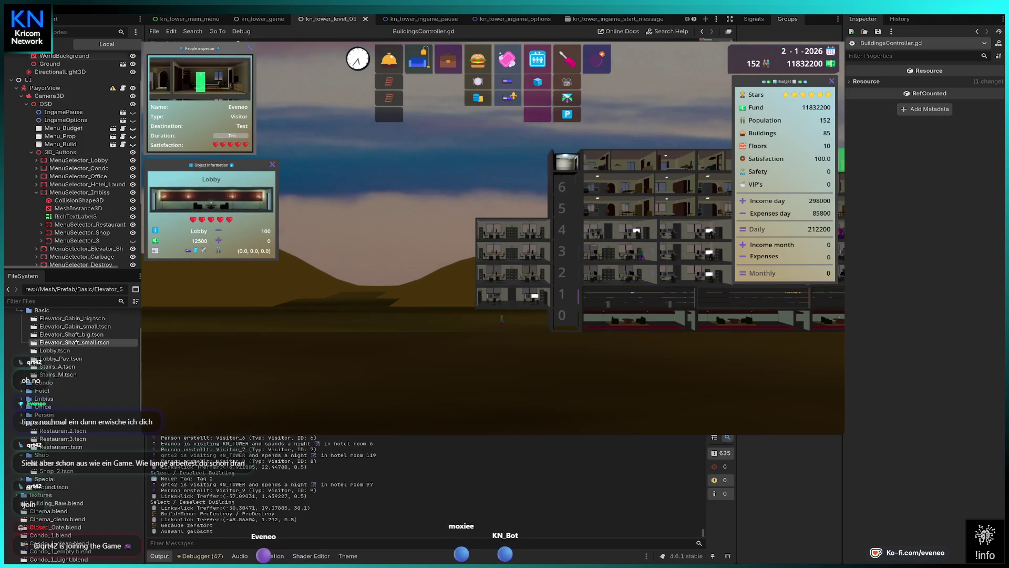
click(513, 322)
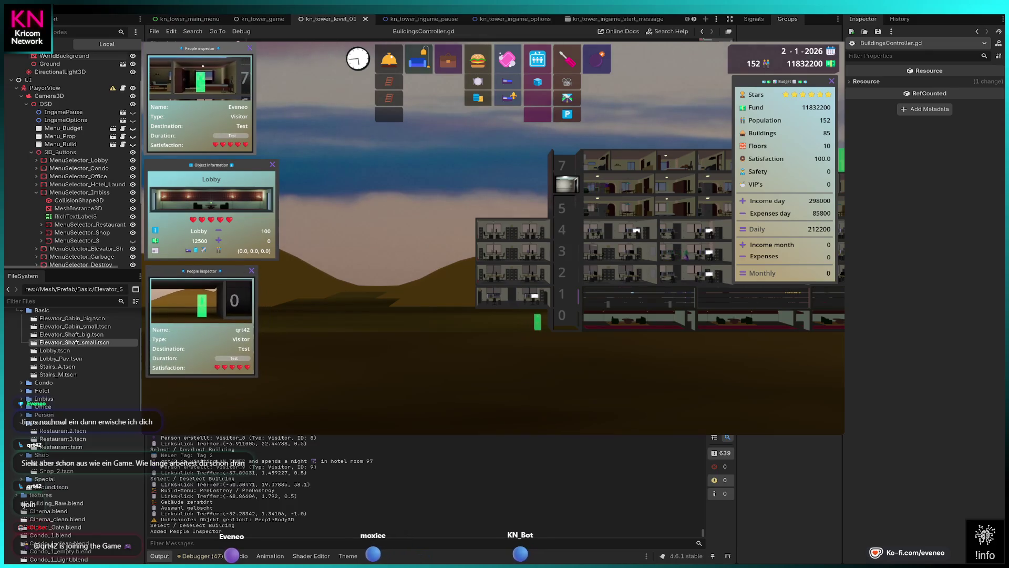
Place a new lobby on floor 0 where the old one stood.
click(389, 59)
click(489, 319)
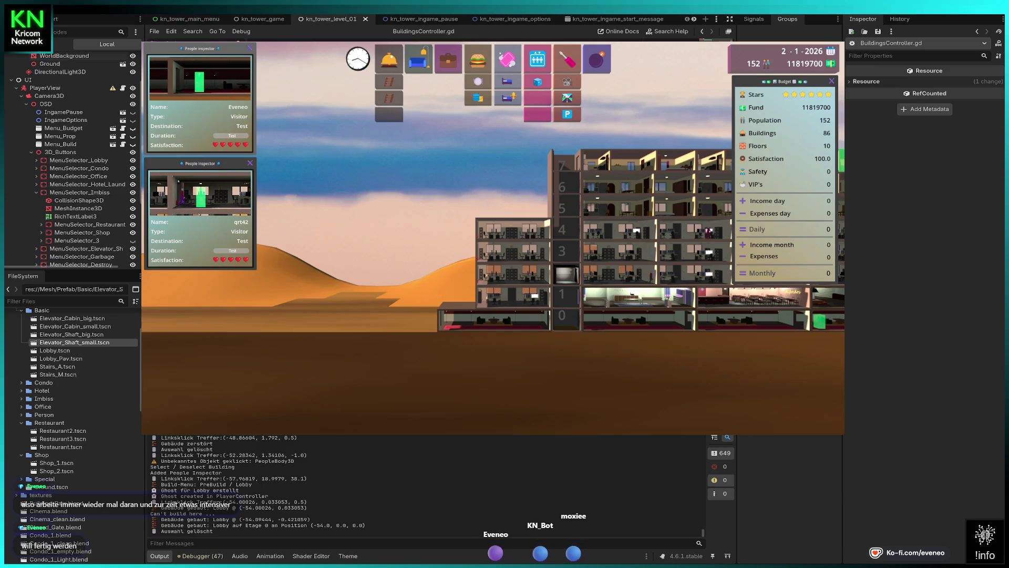
key(Right)
Deselect the building and pan right and zoom out until the whole tower width shows.
key(Right)
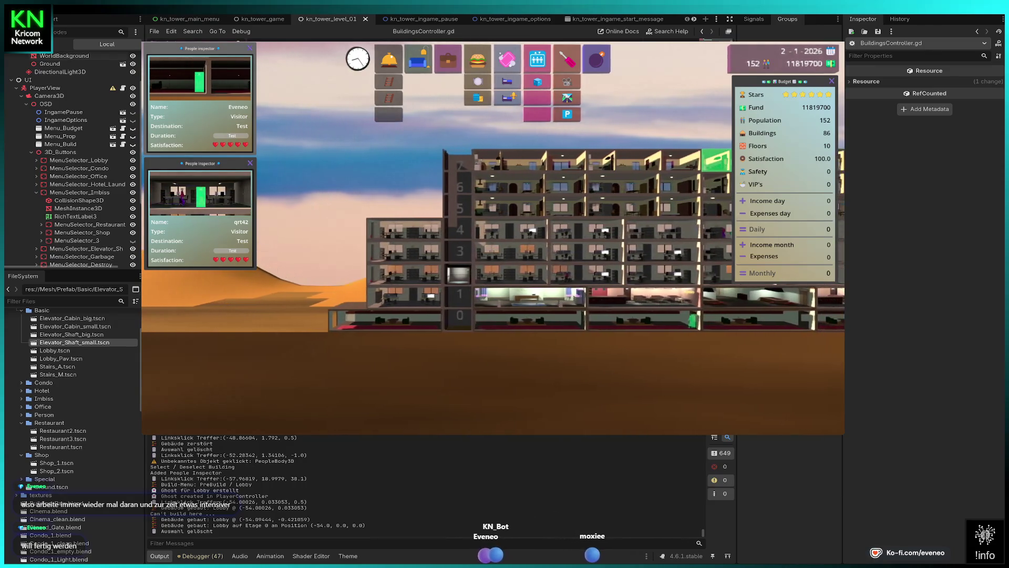
key(Right)
click(604, 194)
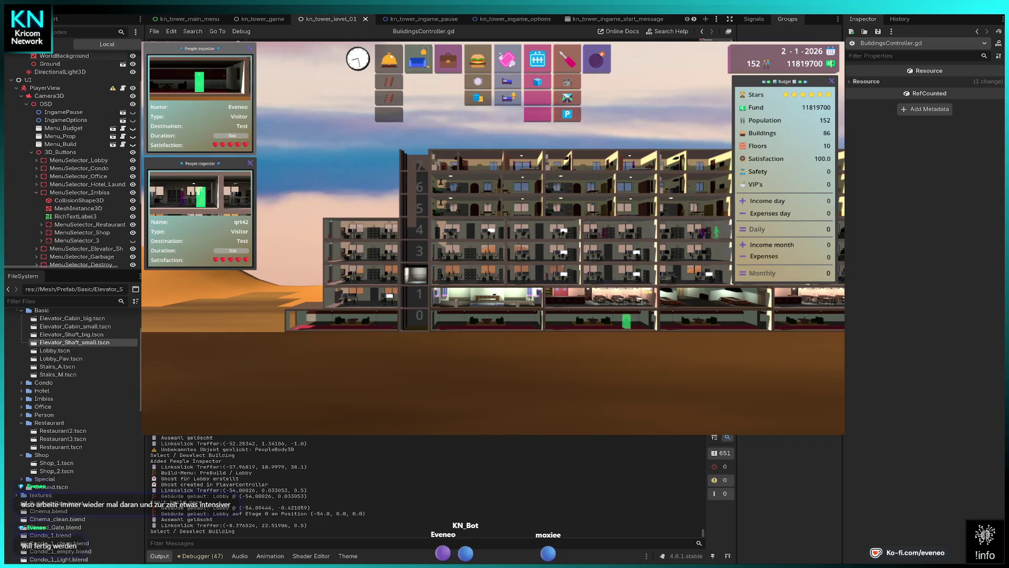
scroll(493, 237, down, 3)
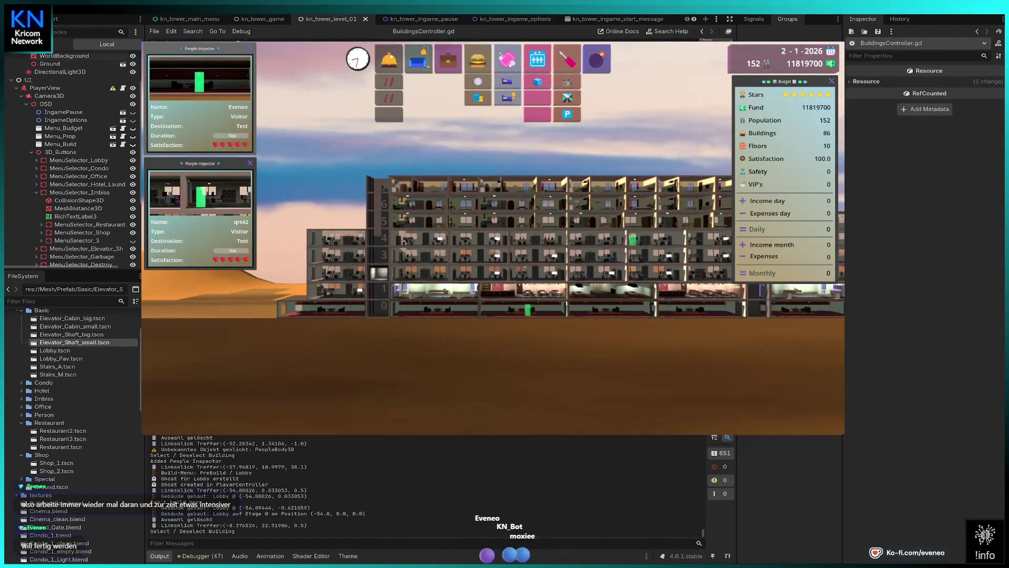
key(Right)
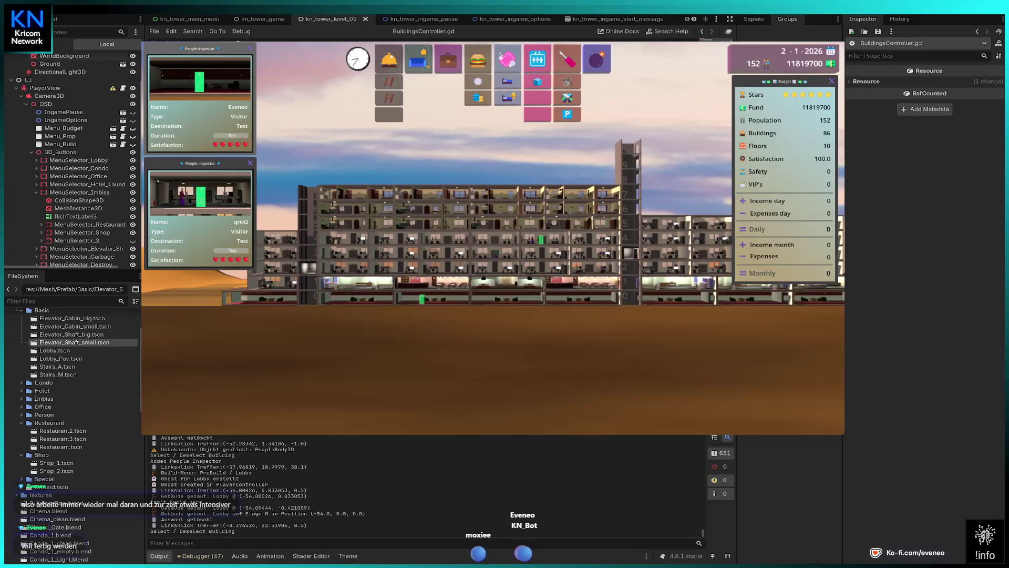
key(Left)
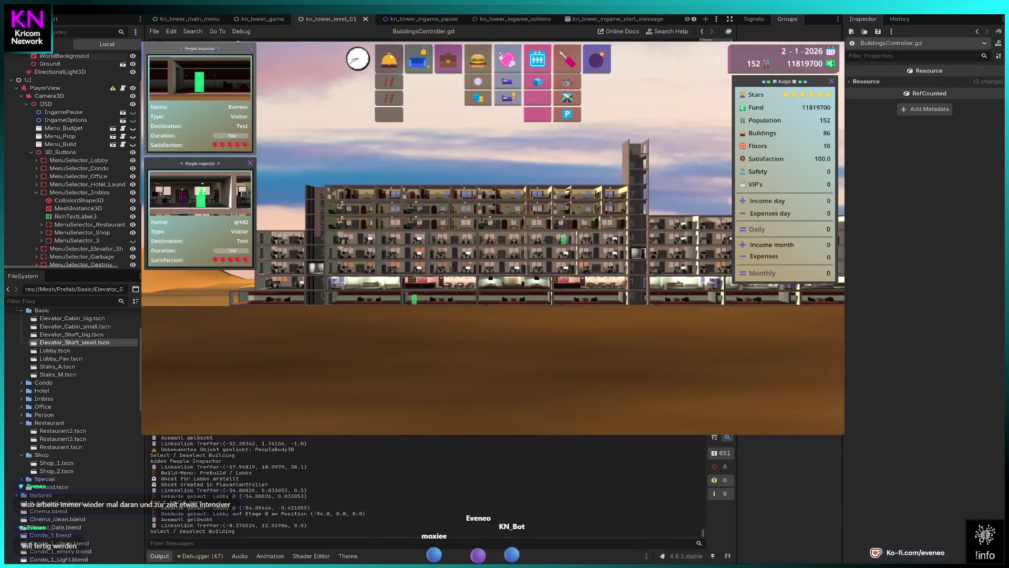